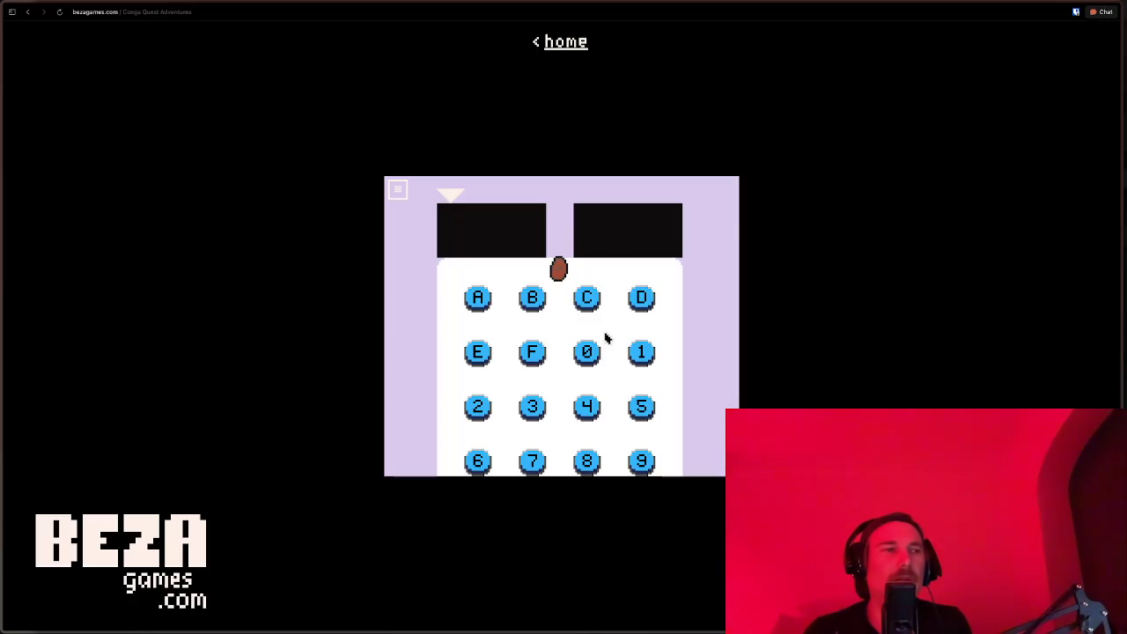
Step: Walk the character down onto the keypad, then exit back to the editor
key("Down")
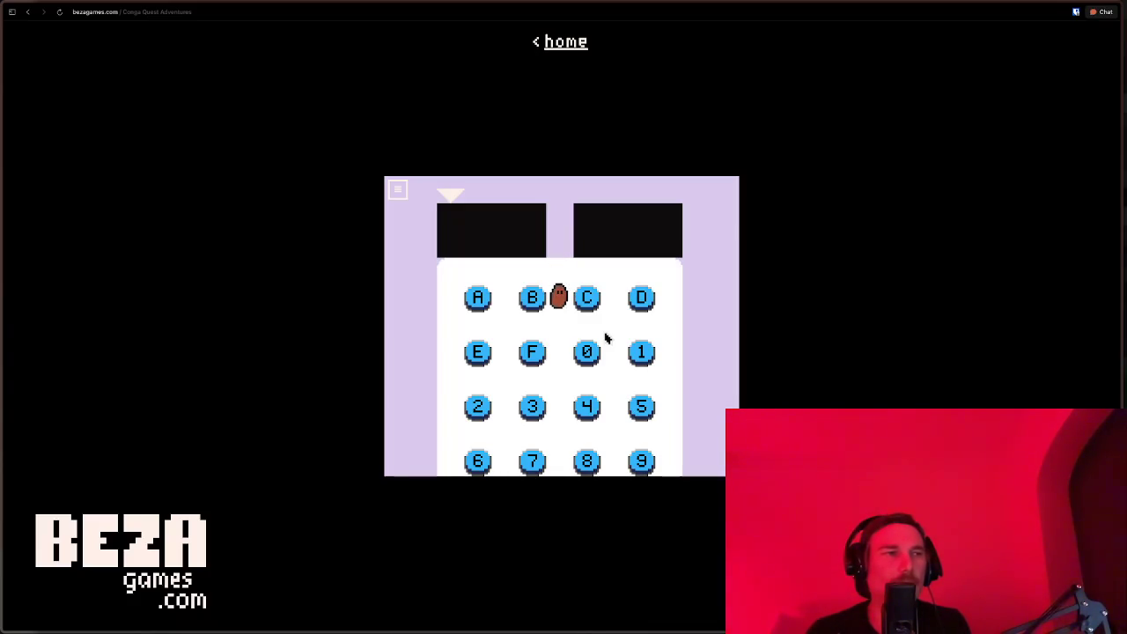
key("Escape")
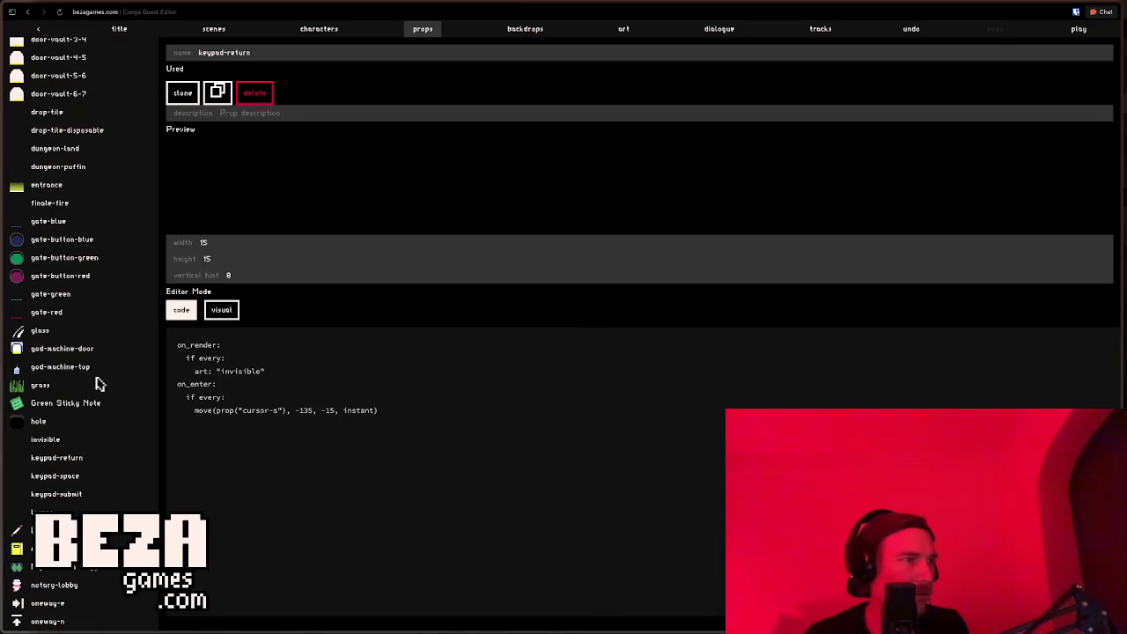
Step: Scroll the props list and open the keypad-submit prop's code
scroll(98, 384, "down", 10)
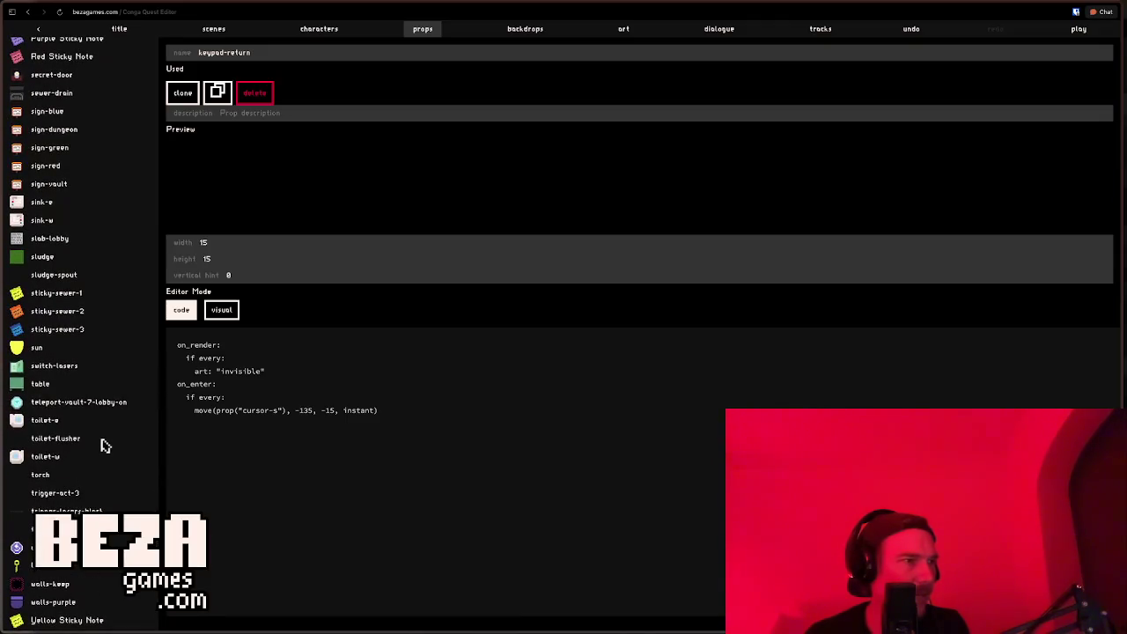
scroll(104, 431, "up", 10)
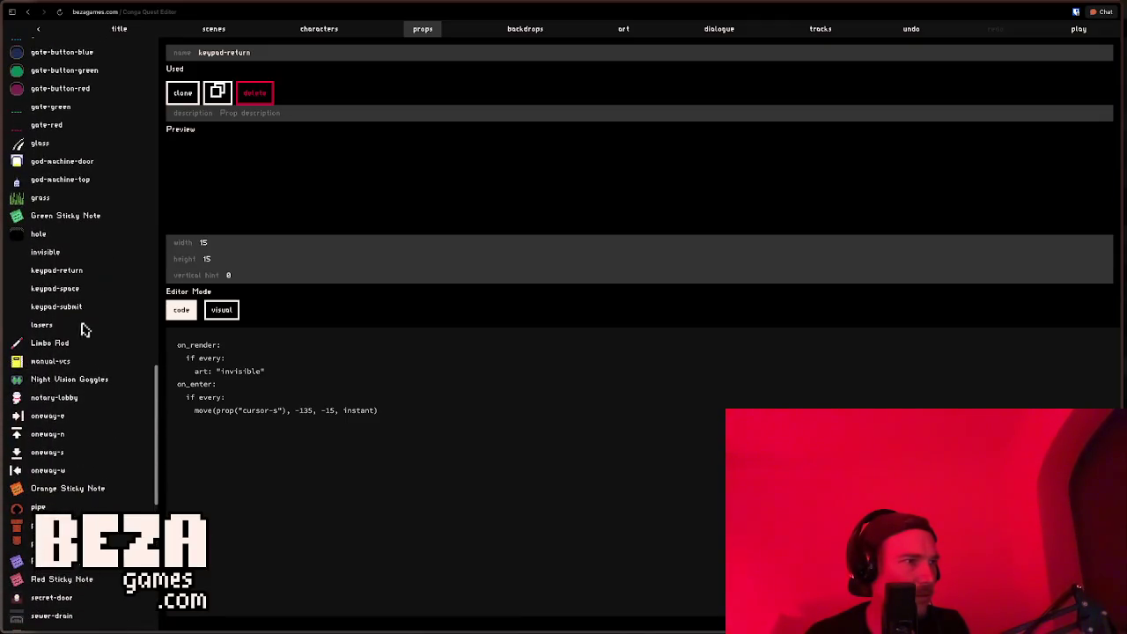
left_click(67, 309)
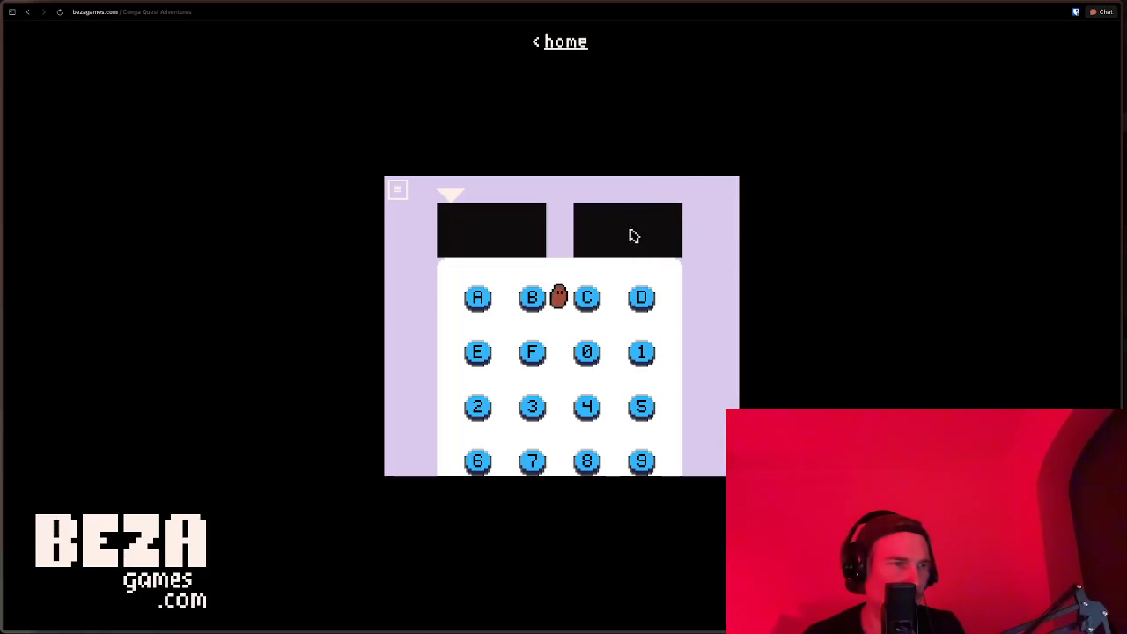
Step: Exit the playtest to return to keypad-submit's code in the editor
key("Escape")
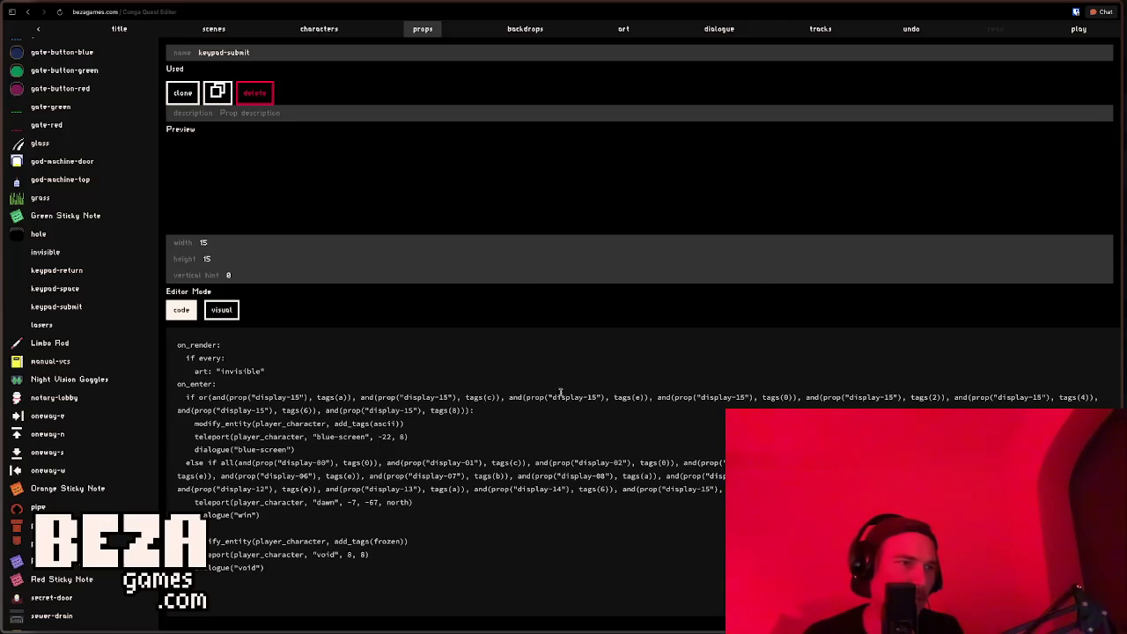
key("ctrl+Return")
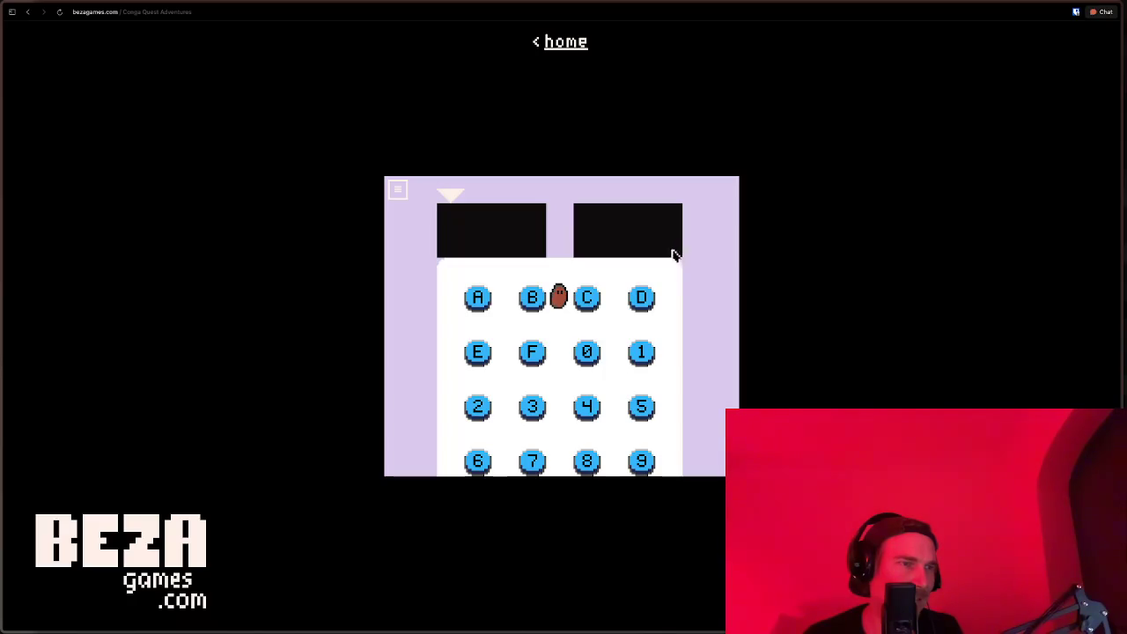
key("Escape")
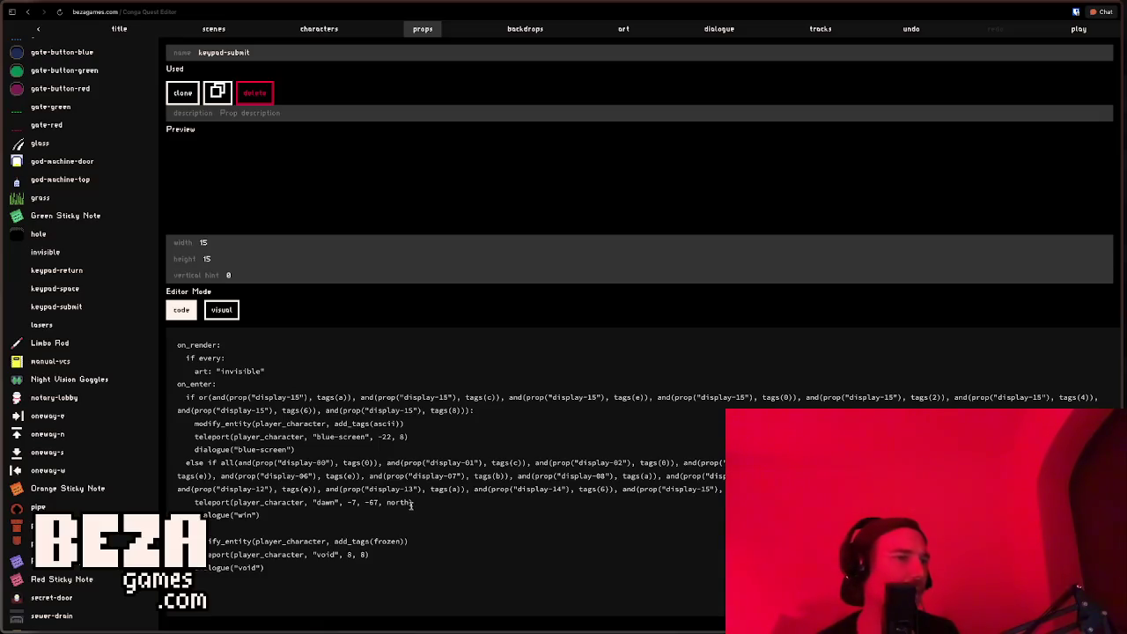
Step: Scroll to the top of the props list and open button-0's code
scroll(79, 328, "up", 6)
scroll(77, 328, "up", 15)
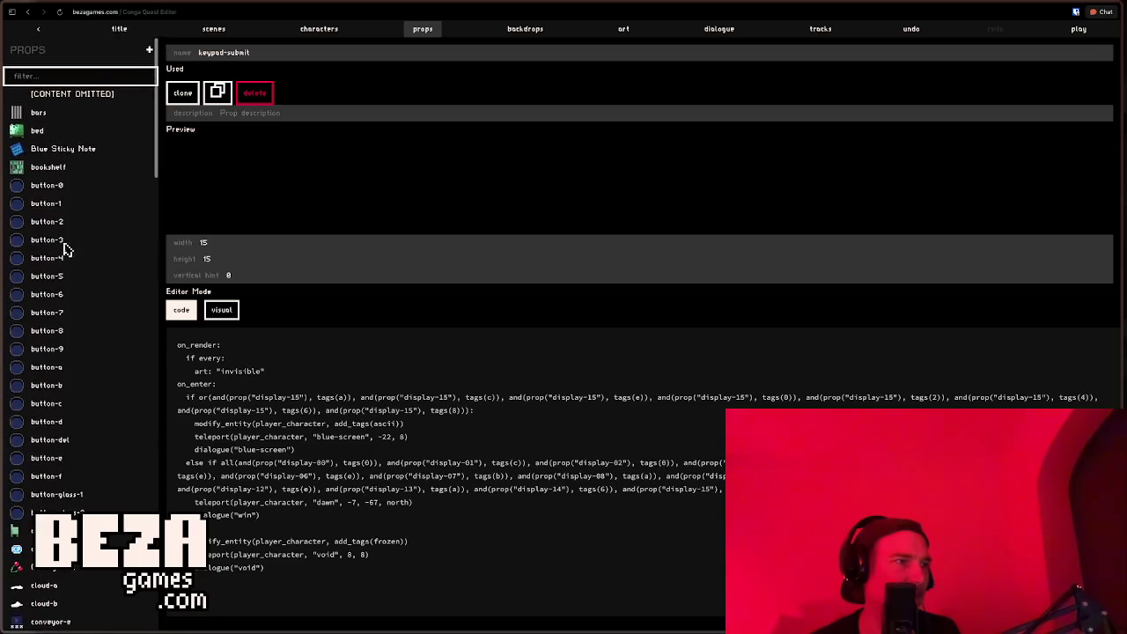
left_click(44, 185)
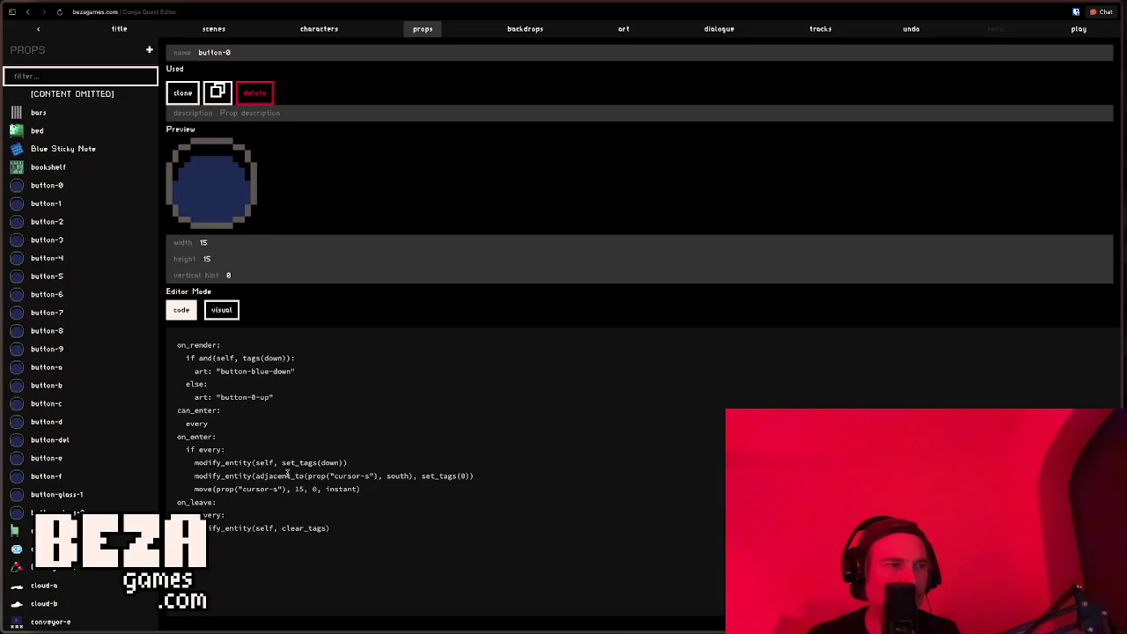
Step: Change button-0's entry code from adjacent_to to near
double_click(287, 476)
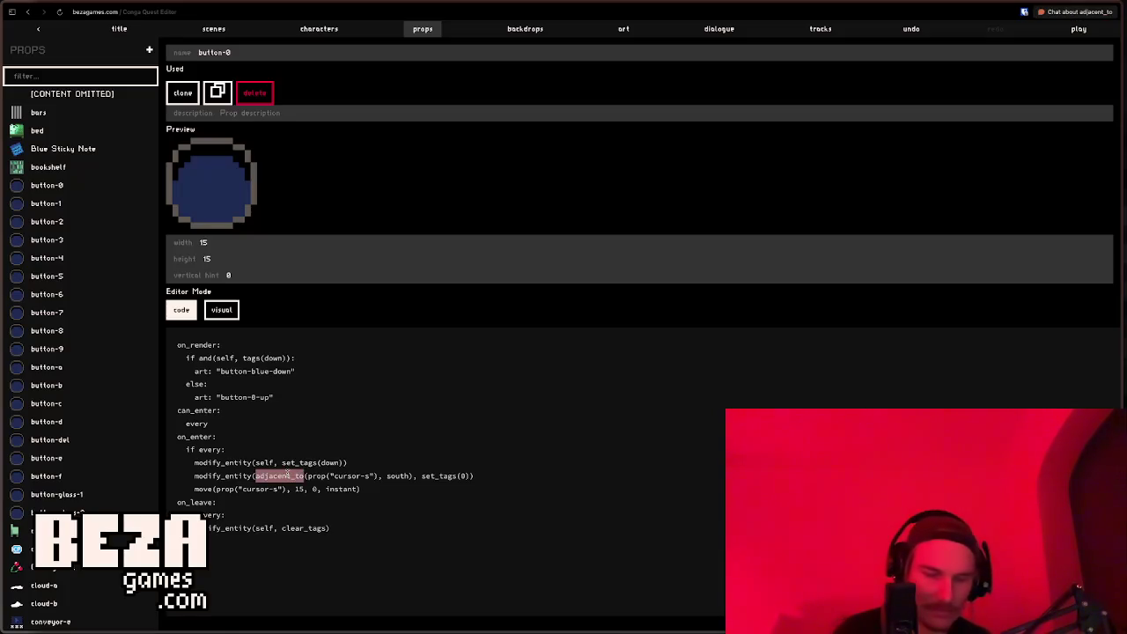
type("near")
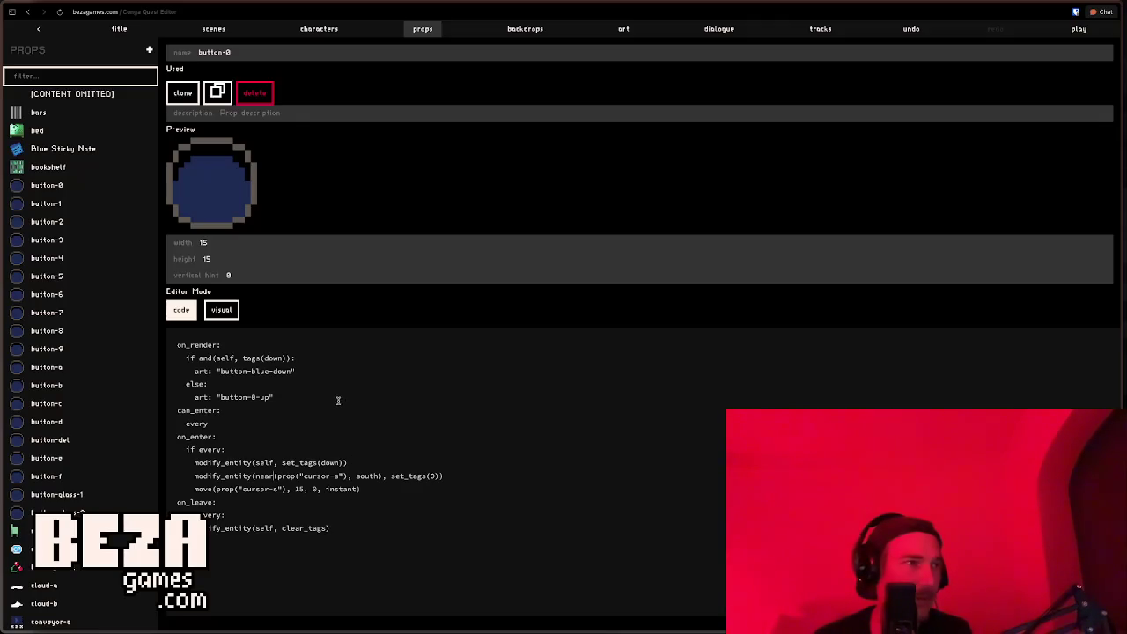
left_click(225, 32)
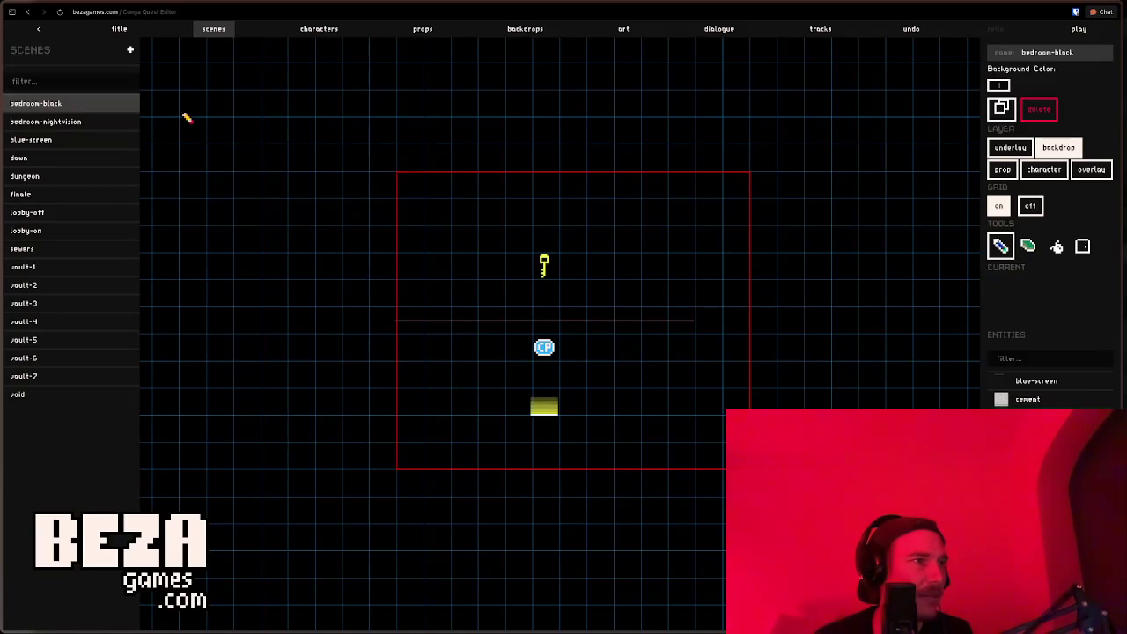
Step: Look over lobby-off and the title settings, then open the finale keypad scene
left_click(72, 214)
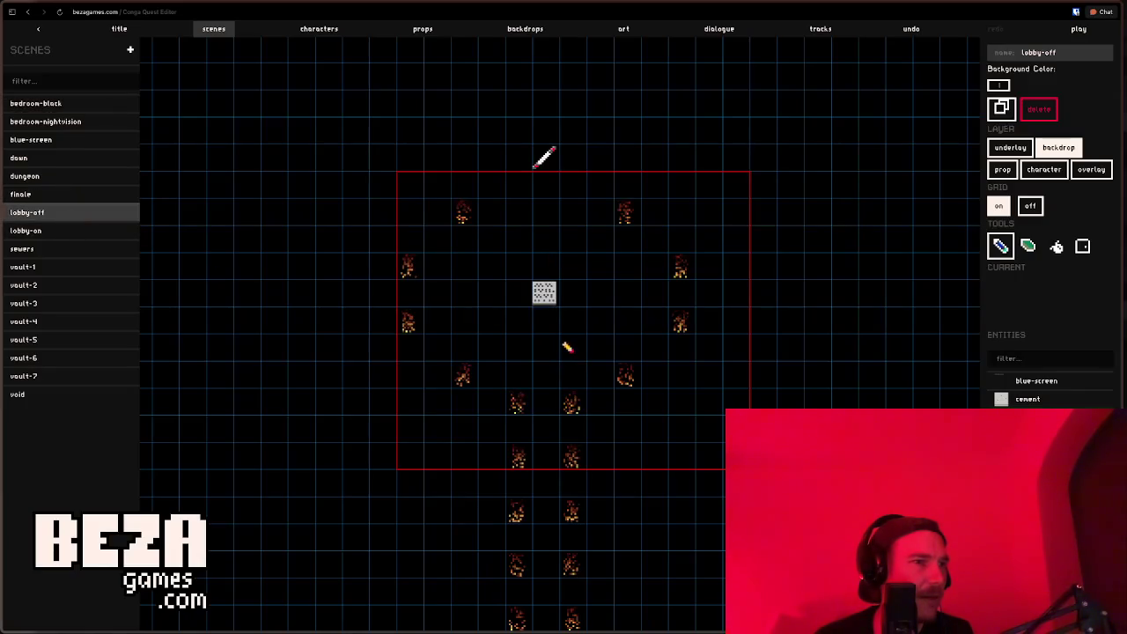
left_click(1044, 171)
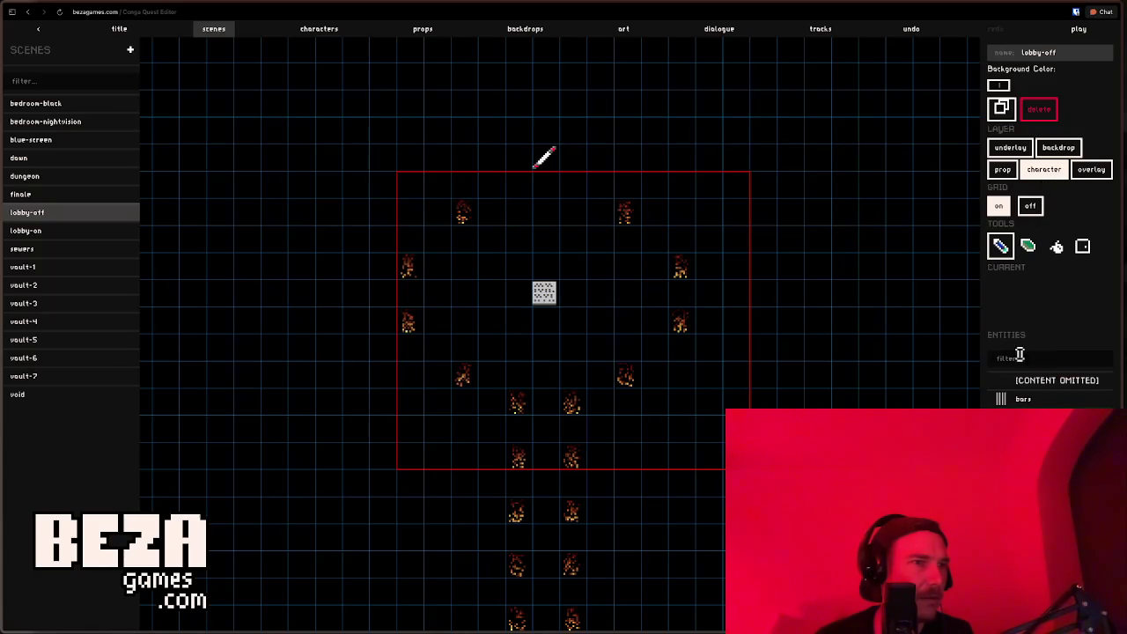
left_click(119, 32)
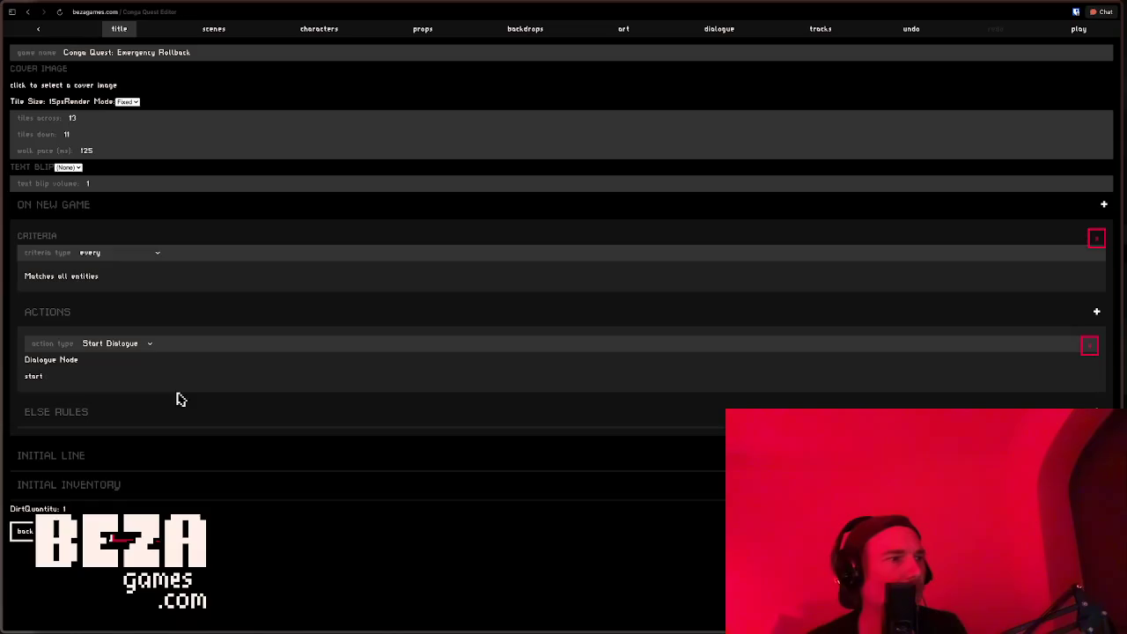
left_click(213, 35)
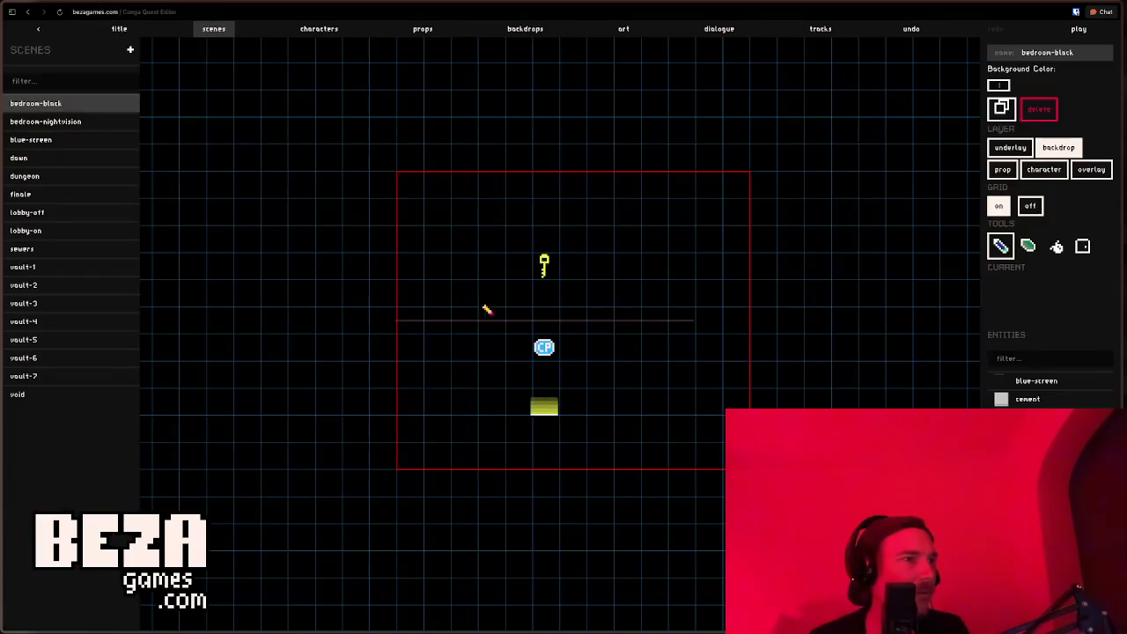
left_click(56, 214)
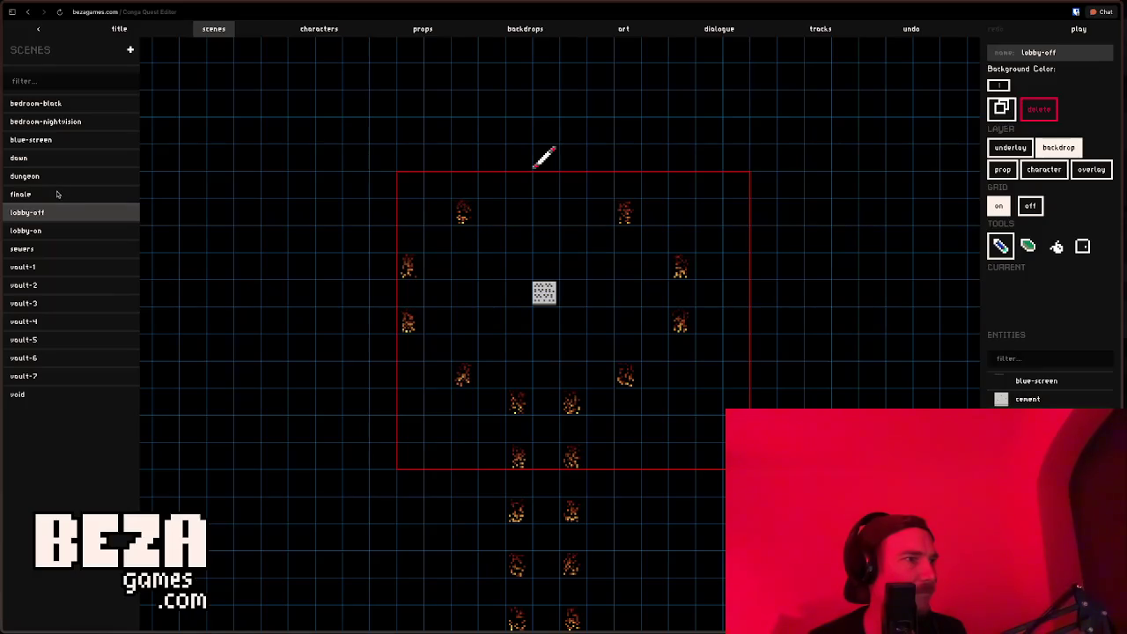
left_click(58, 196)
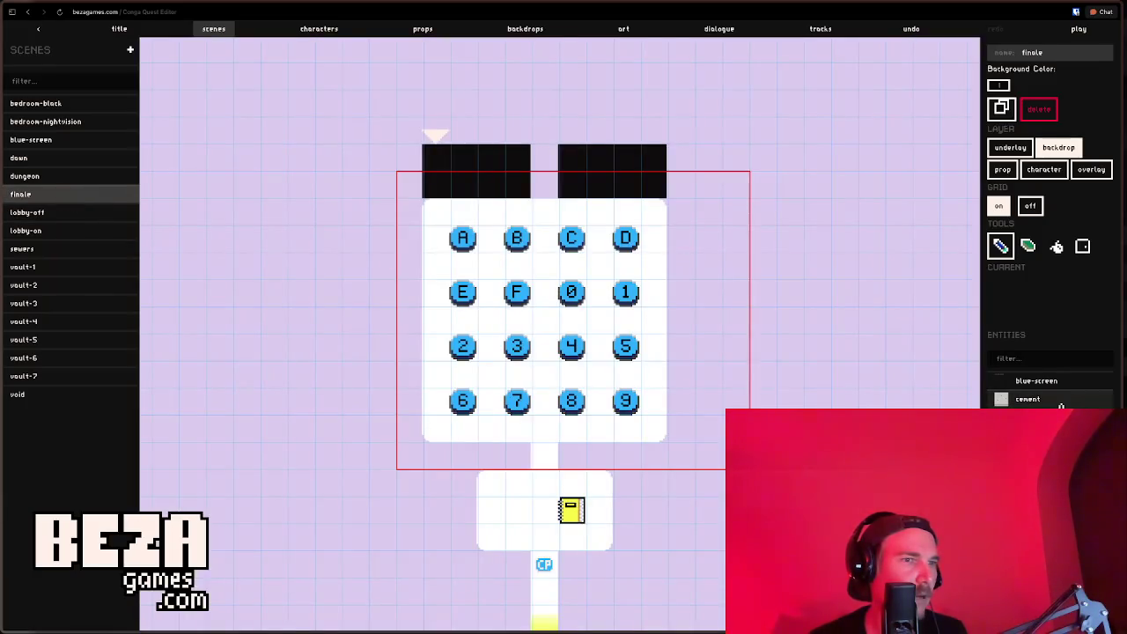
Step: Filter the character entities for 'player', select Player, and launch the game with P
left_click(1043, 169)
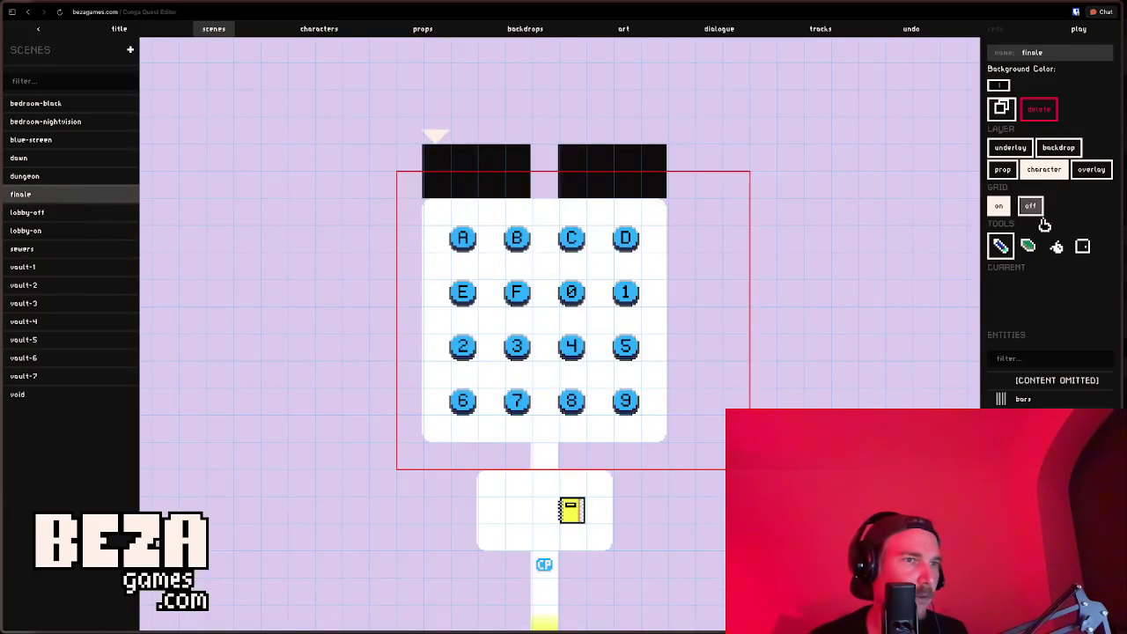
left_click(1048, 359)
type("play")
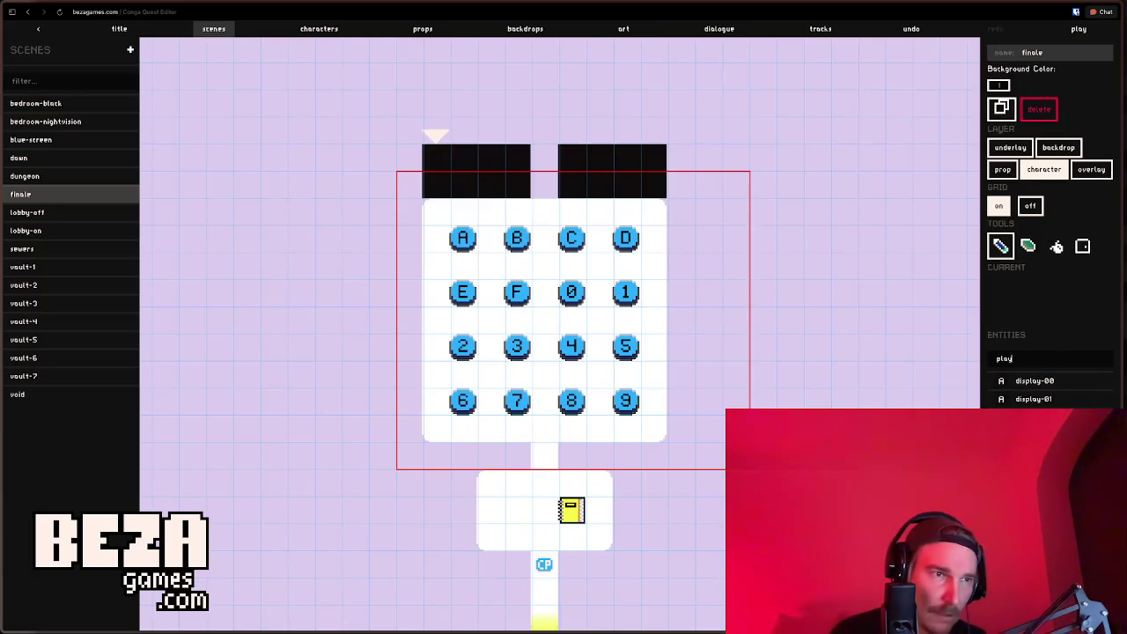
key("ctrl+a")
type("po")
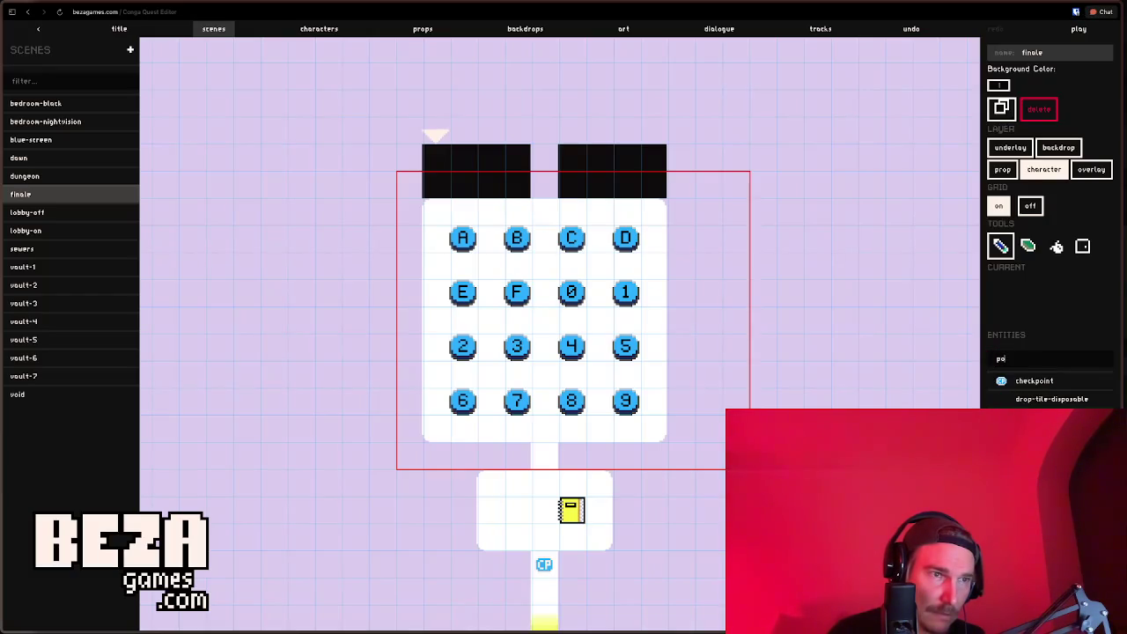
type("t")
key("BackSpace")
key("BackSpace")
key("BackSpace")
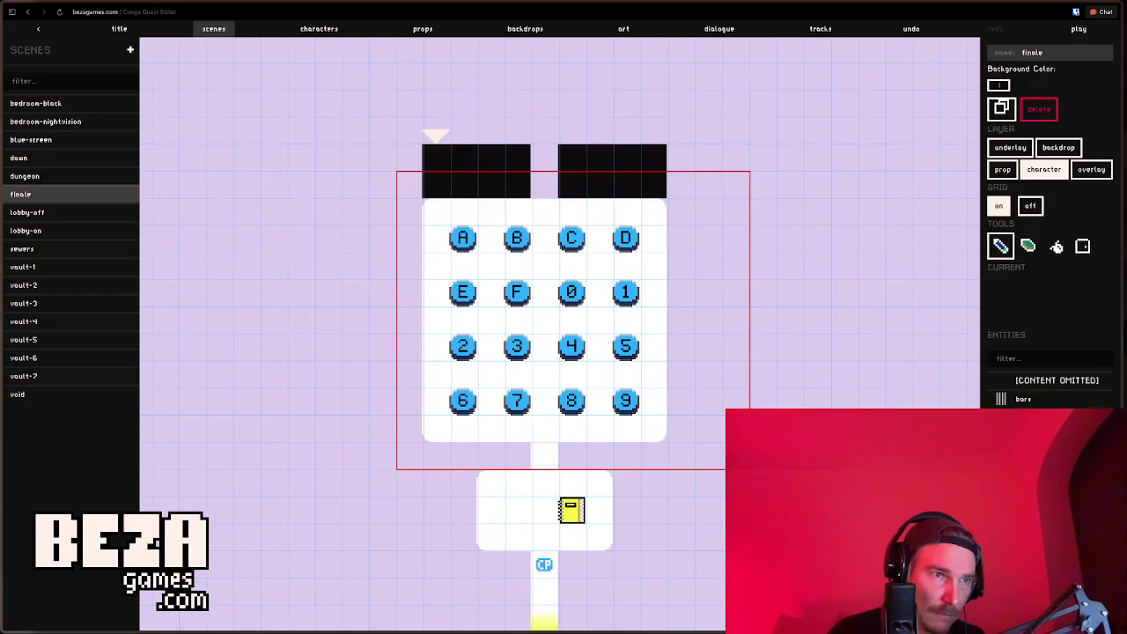
type("player")
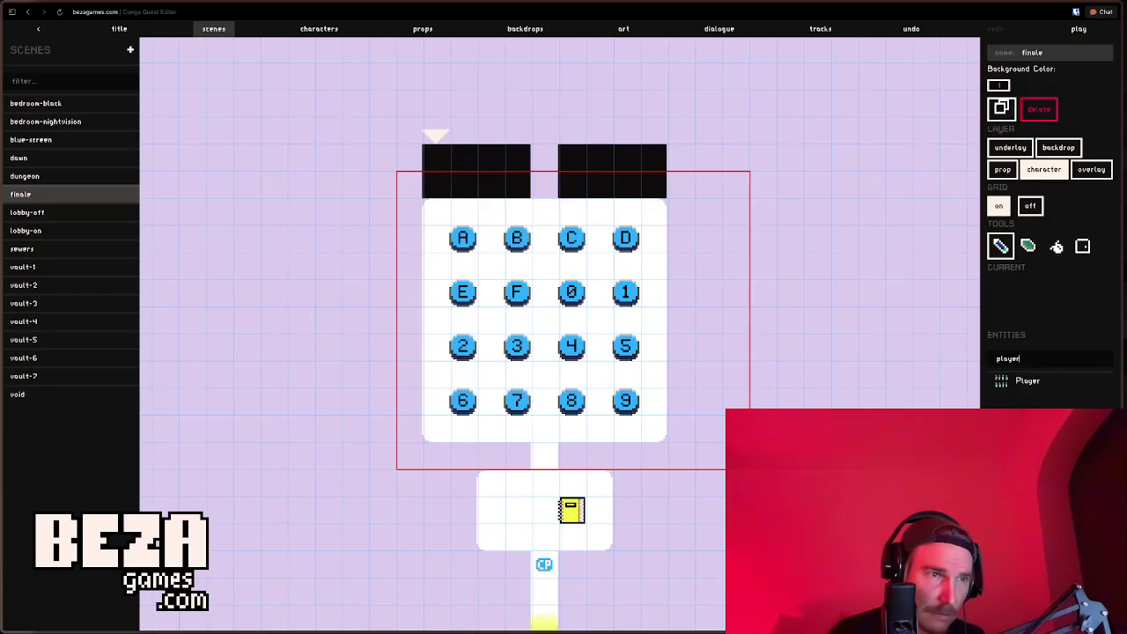
left_click(1028, 382)
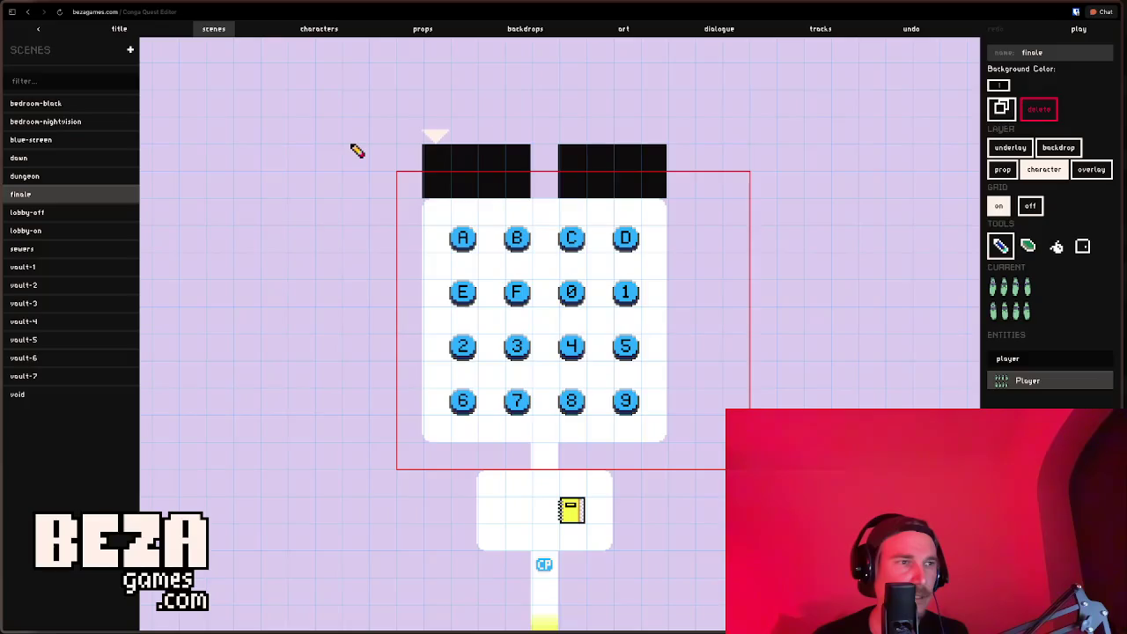
key("p")
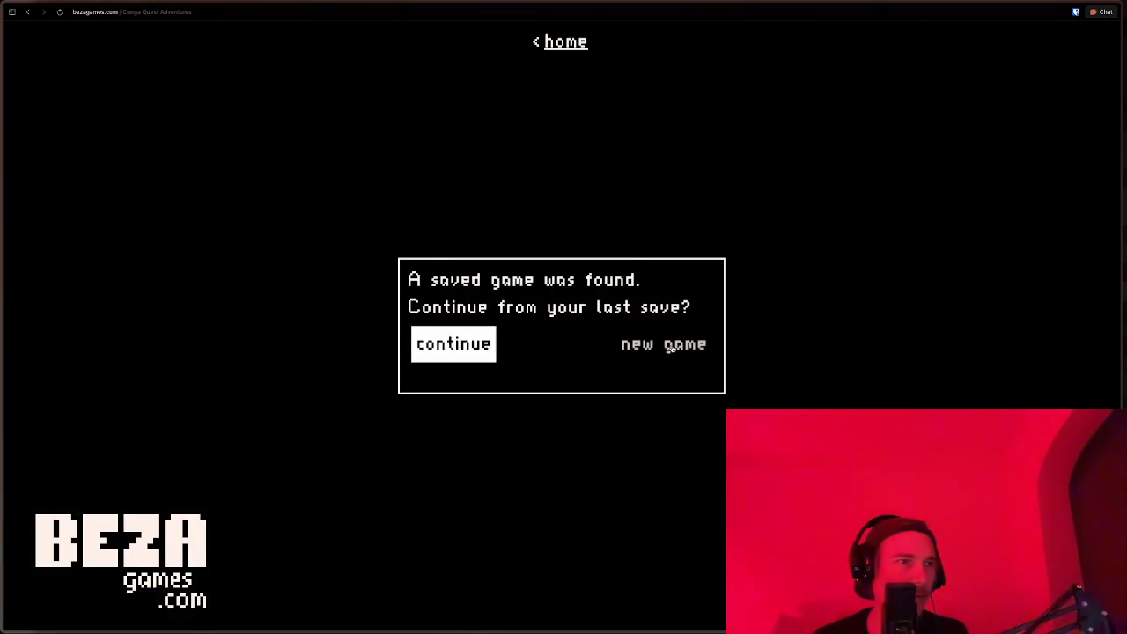
Step: Continue the saved game, enter 0 on the finale keypad, then return to the props list
left_click(669, 346)
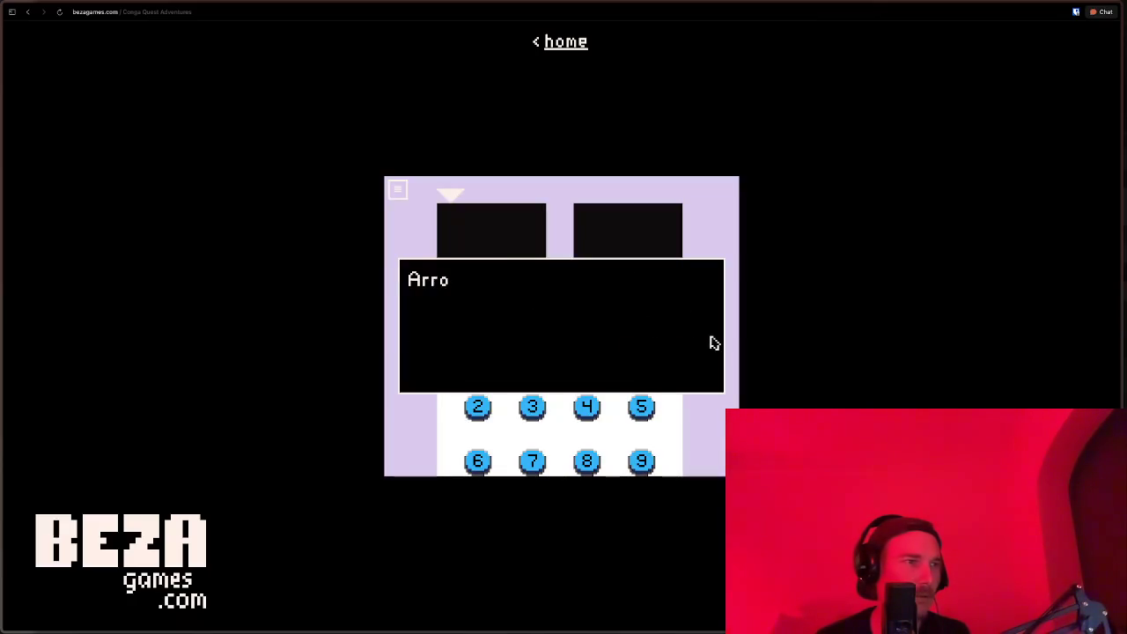
left_click(713, 343)
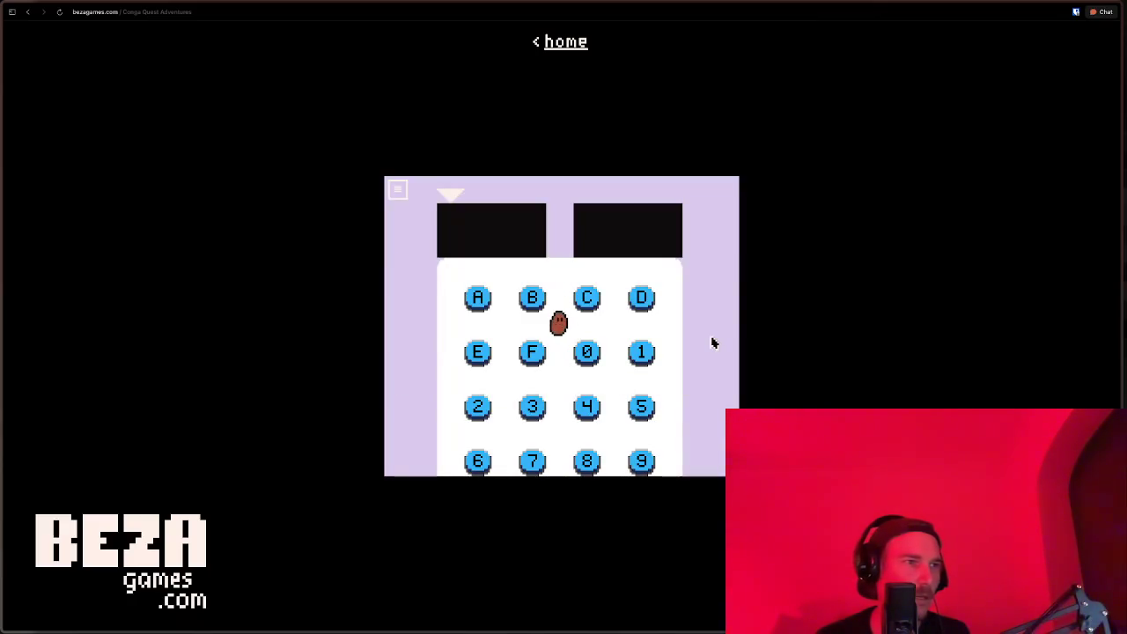
key("Right")
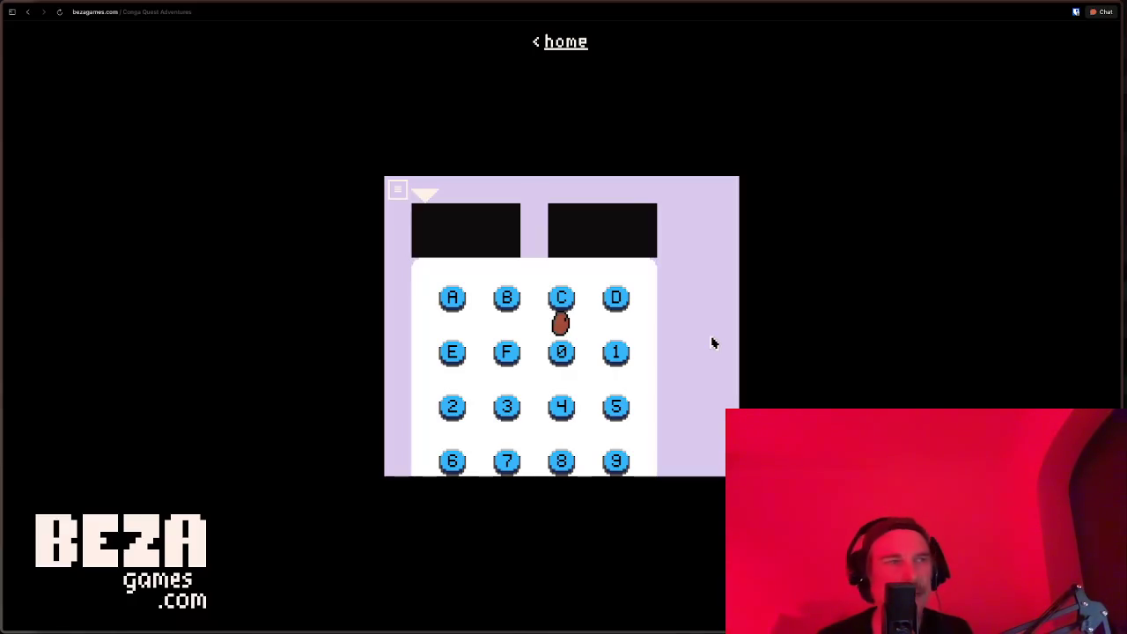
key("Left")
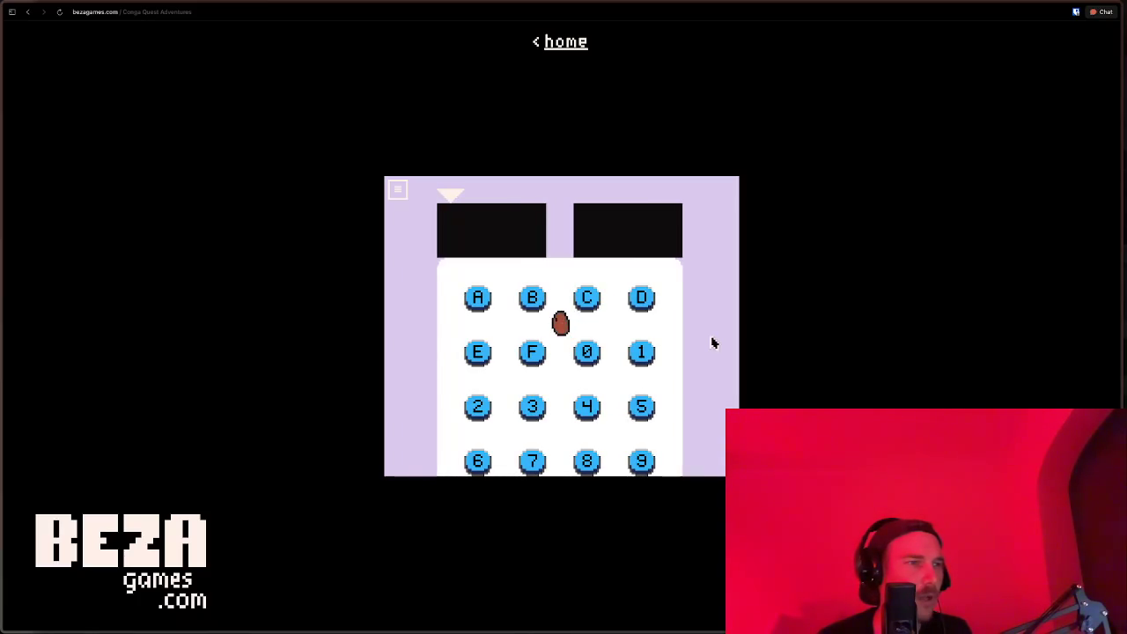
key("Right")
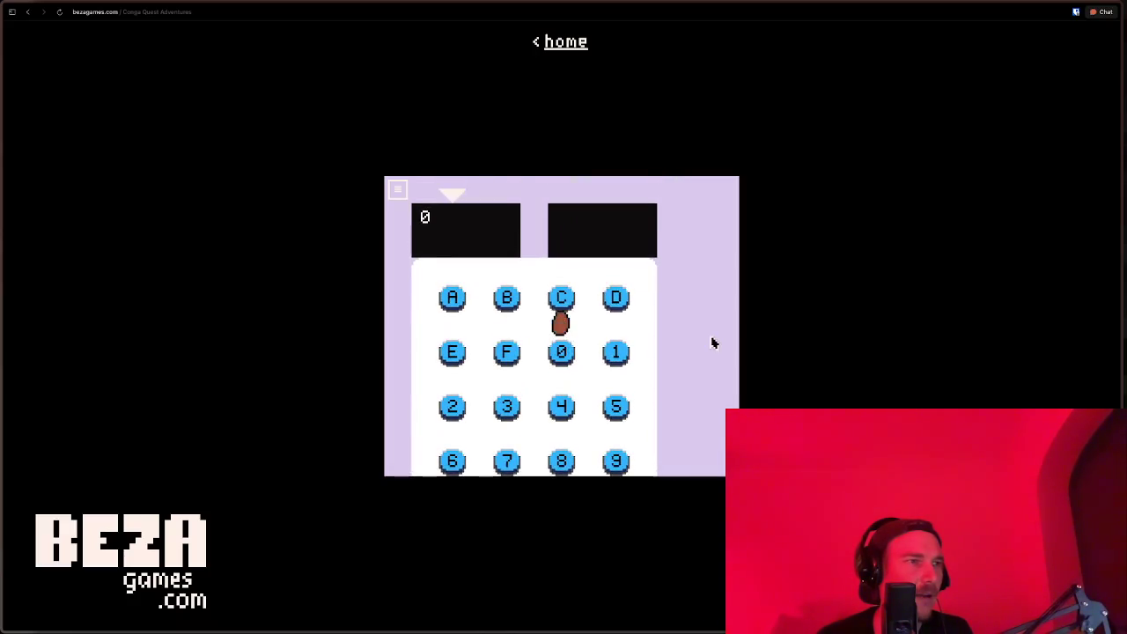
key("Left")
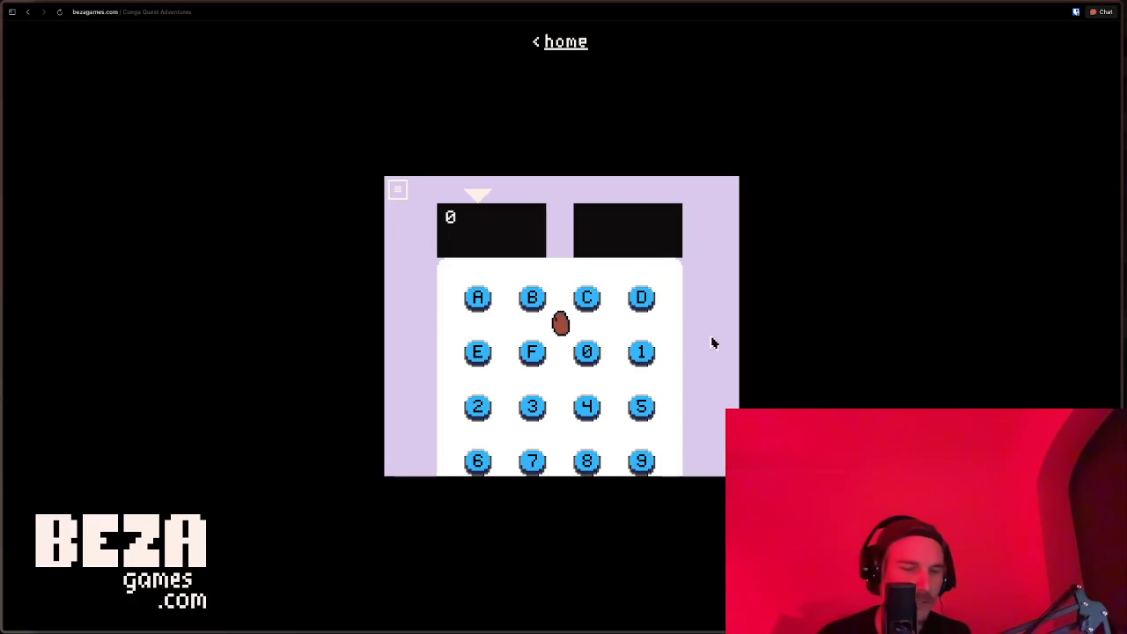
key("Escape")
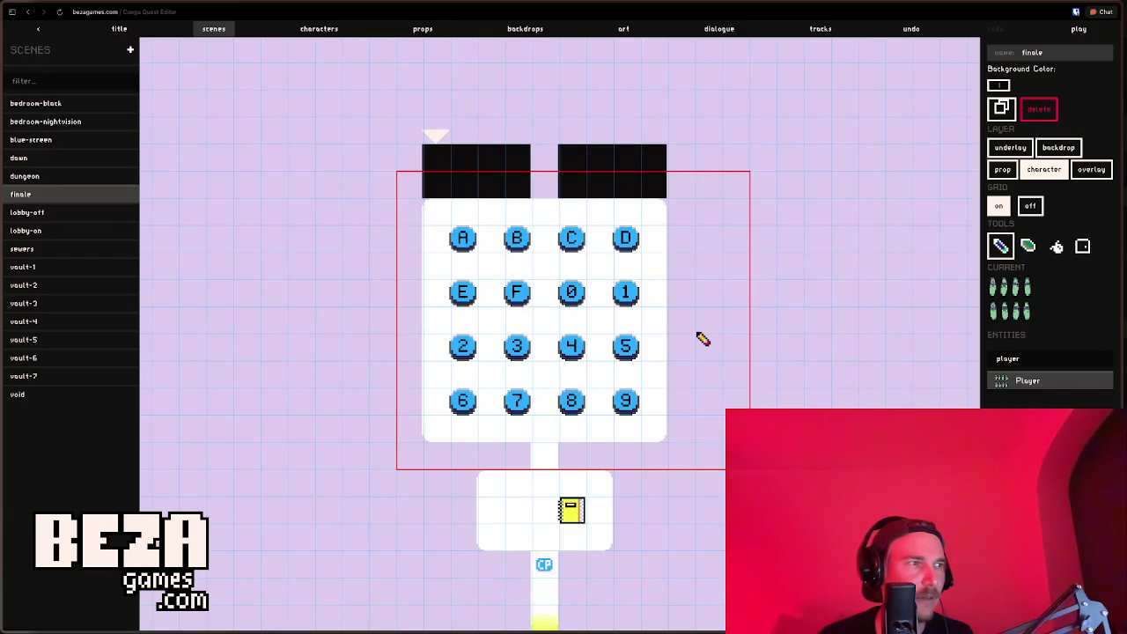
left_click(424, 32)
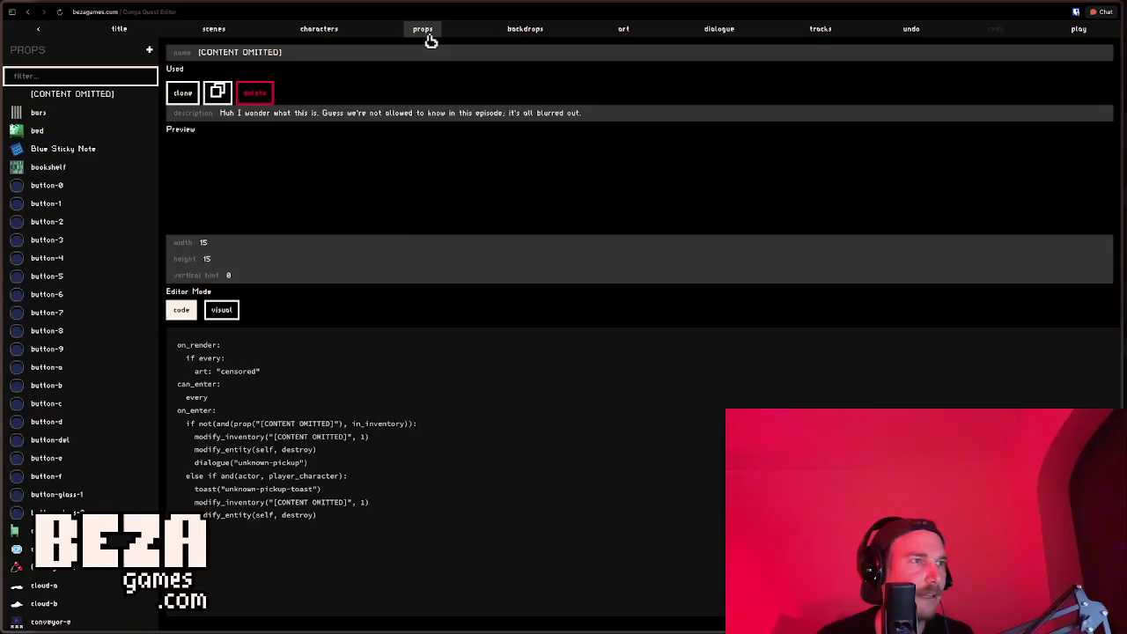
Step: After checking button-0, replace adjacent_to with near in buttons 1, 2 and 3
left_click(52, 188)
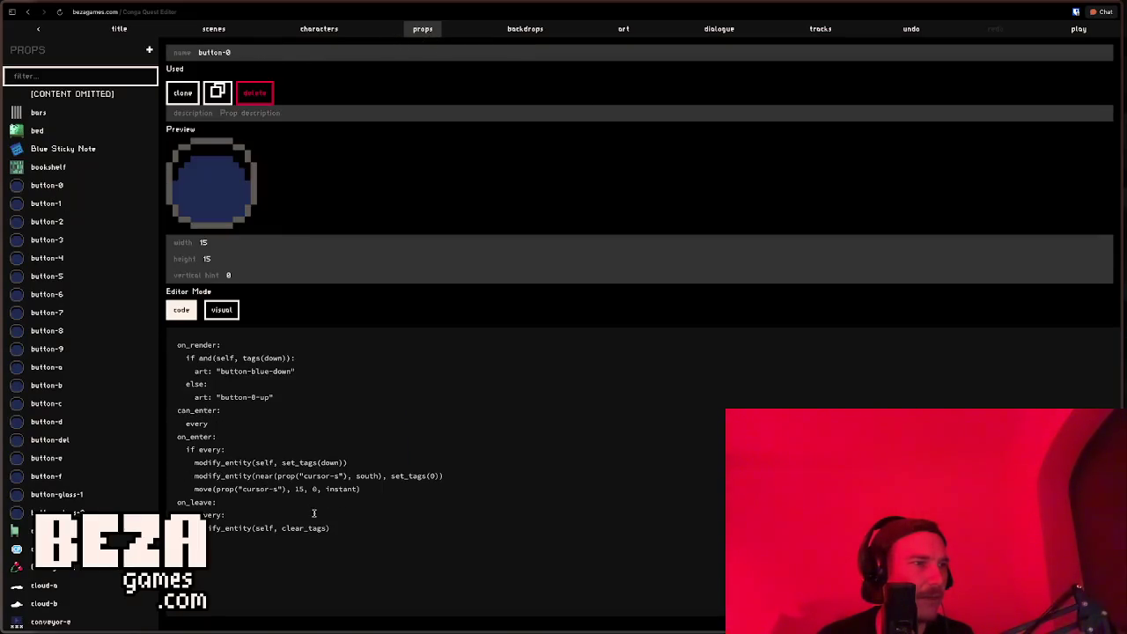
double_click(263, 475)
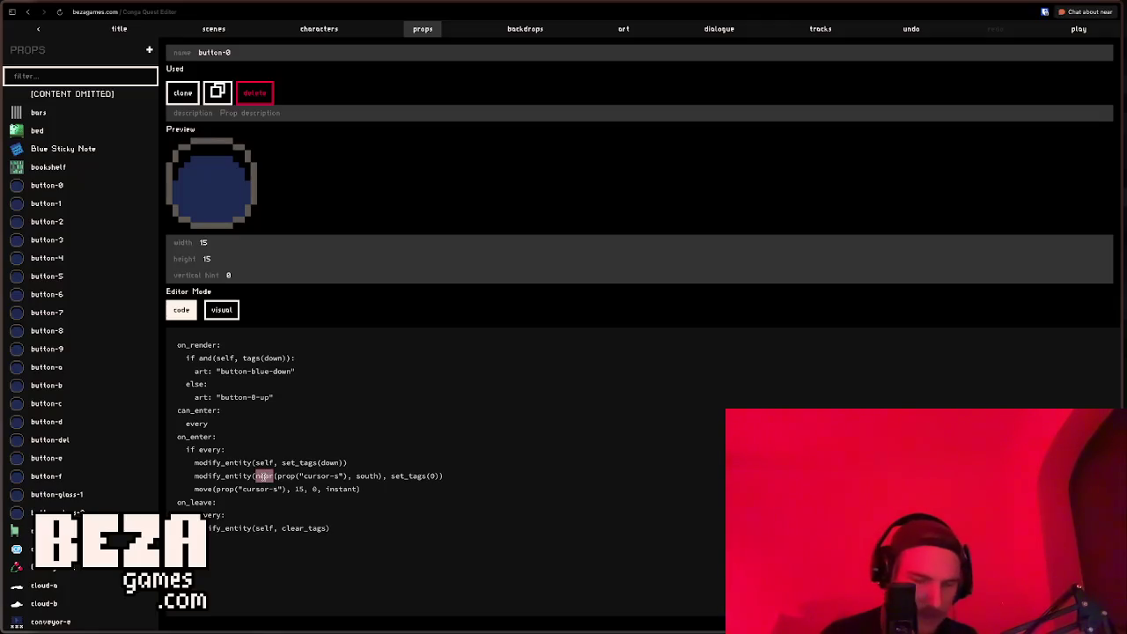
left_click(46, 206)
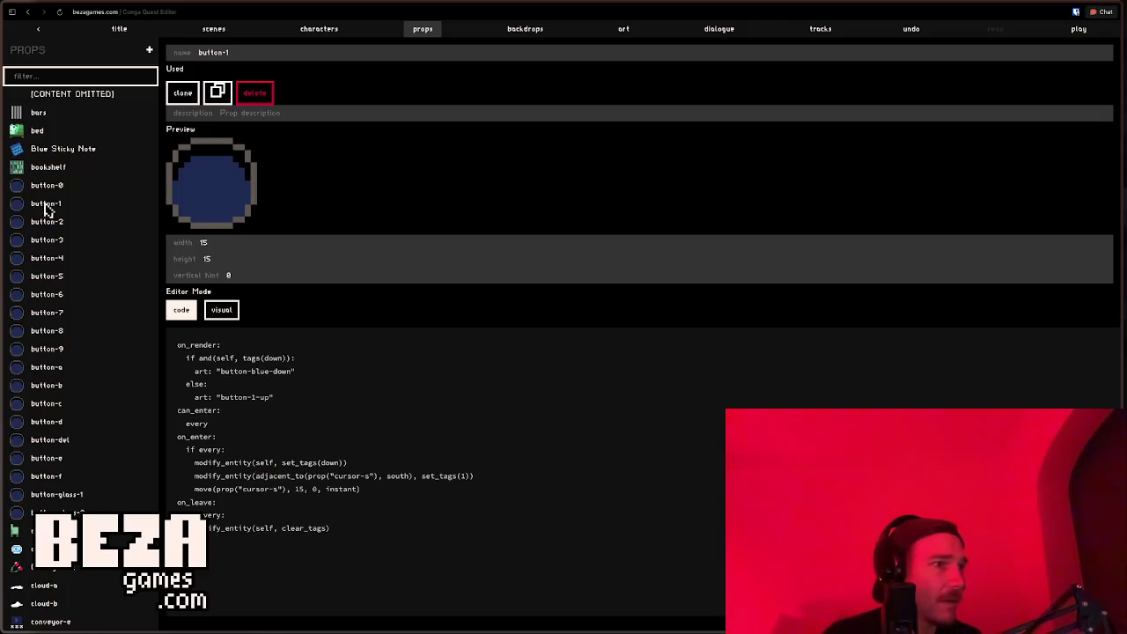
double_click(271, 475)
type("near")
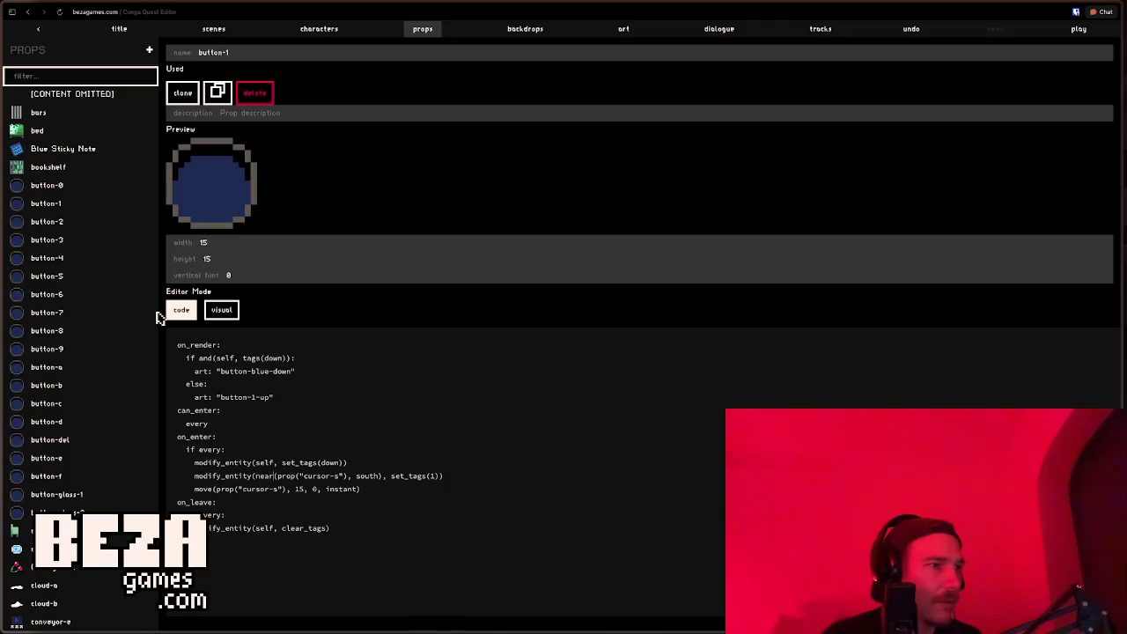
left_click(53, 223)
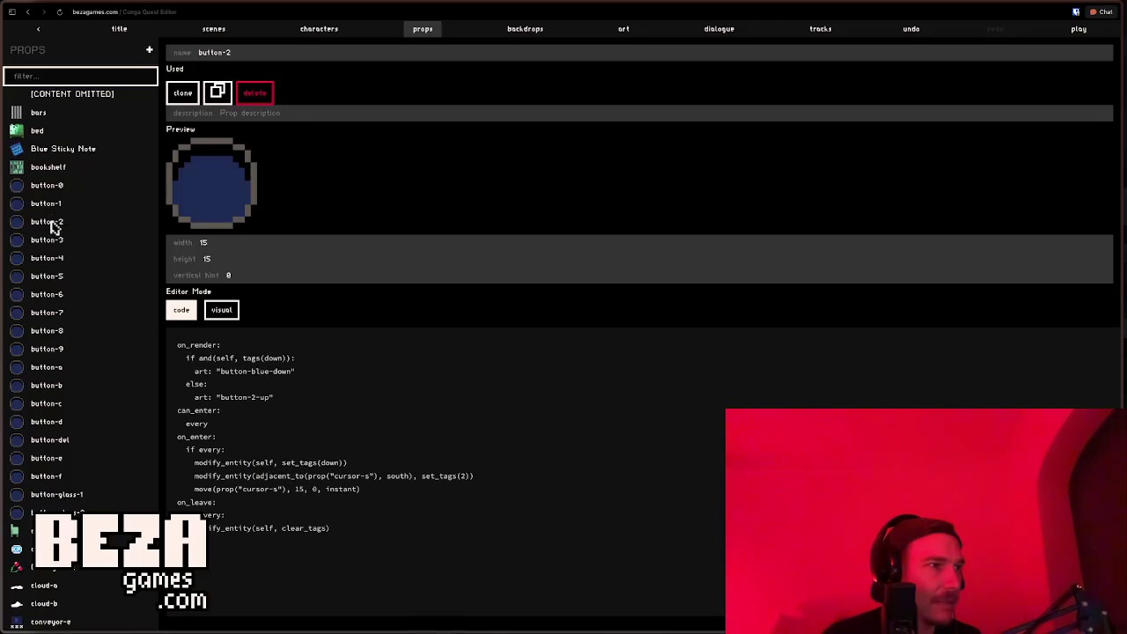
double_click(273, 475)
type("near")
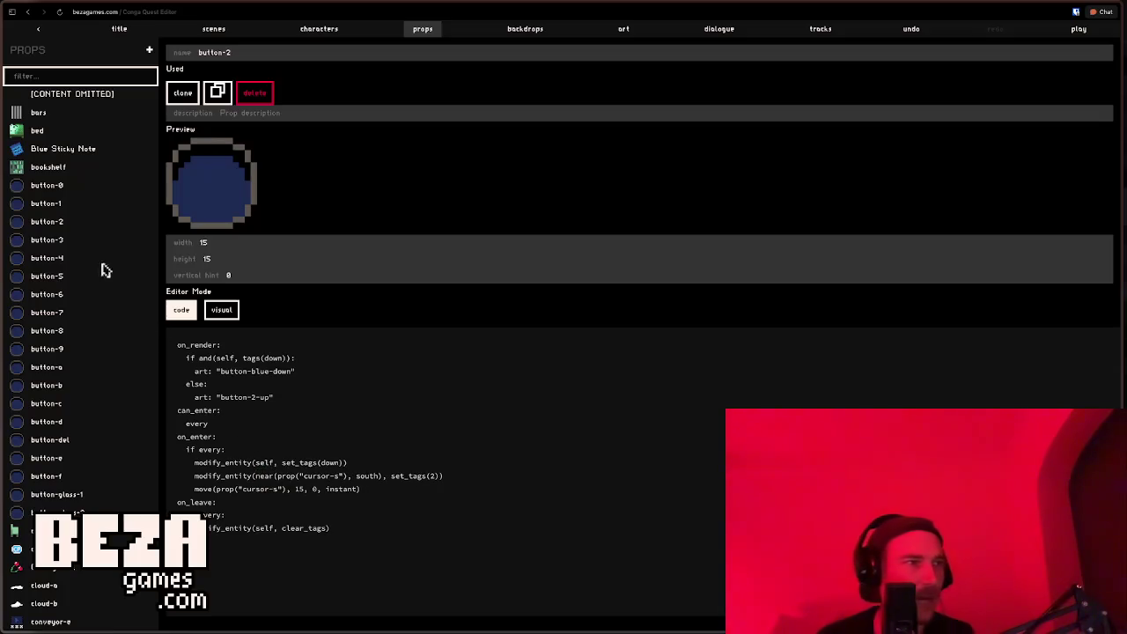
left_click(58, 242)
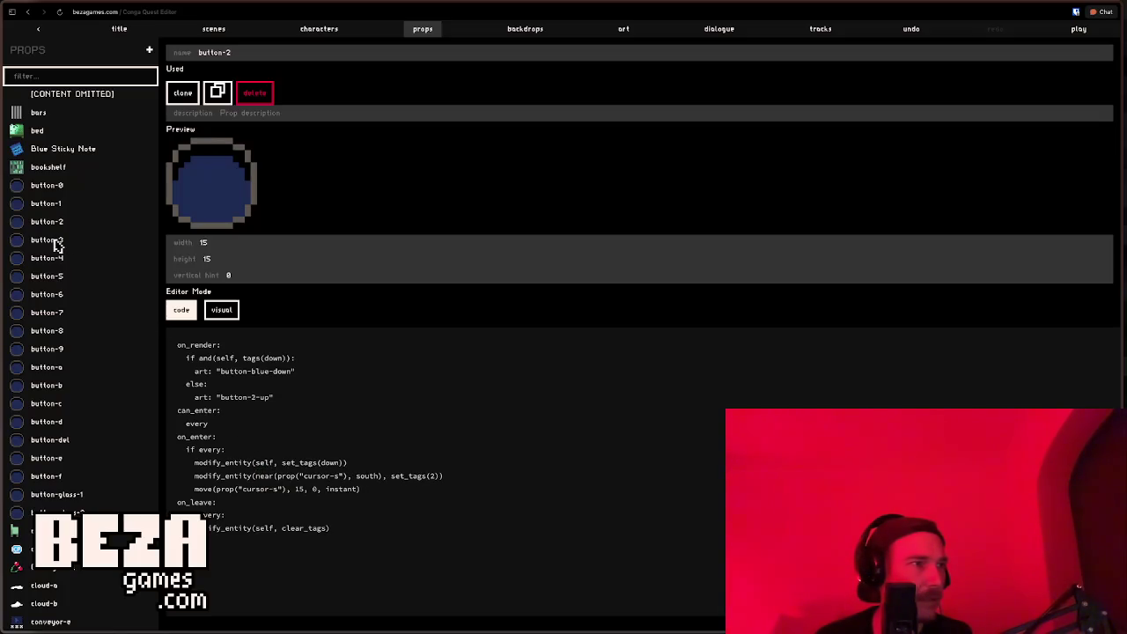
double_click(282, 477)
type("near")
Step: Replace adjacent_to with near in buttons 4, 5, 6 and 7
left_click(53, 259)
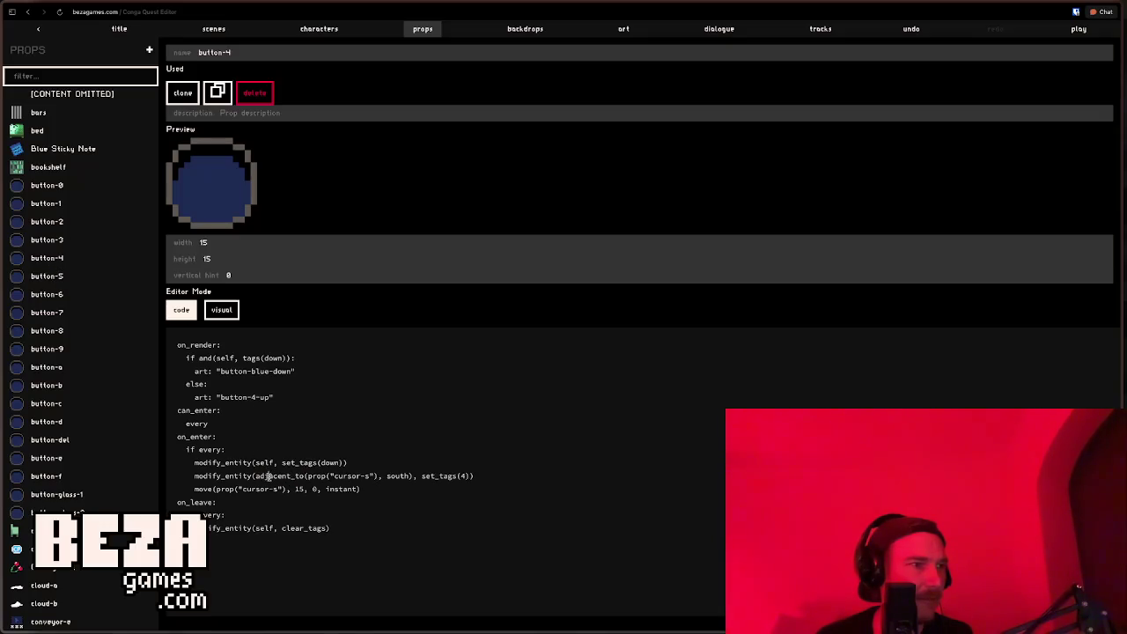
double_click(269, 476)
type("near")
left_click(53, 276)
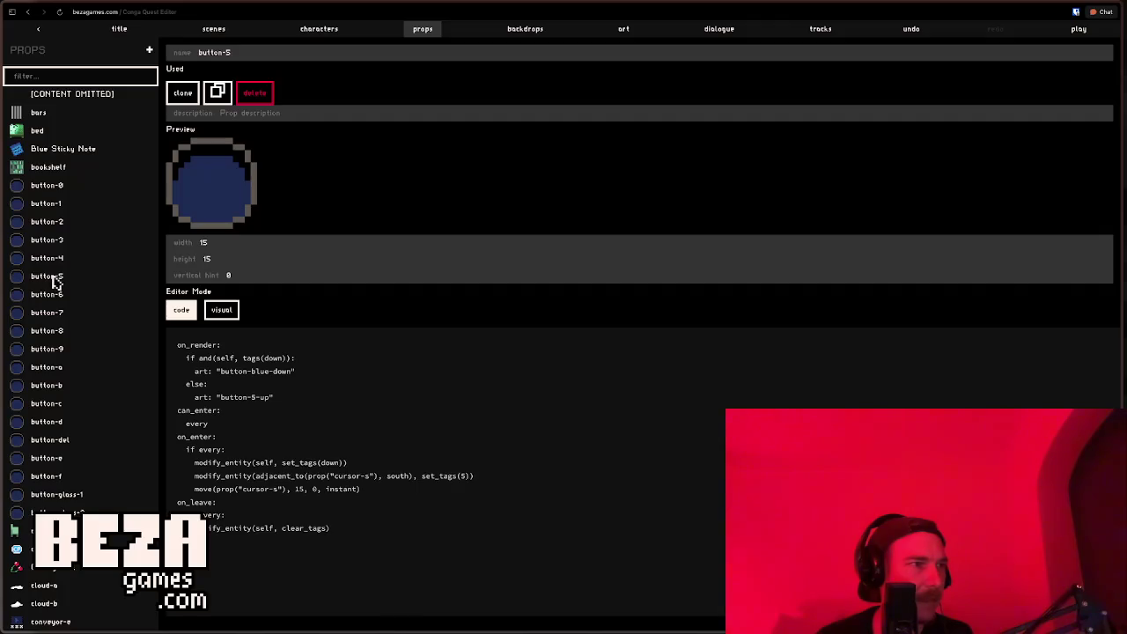
double_click(289, 475)
type("near")
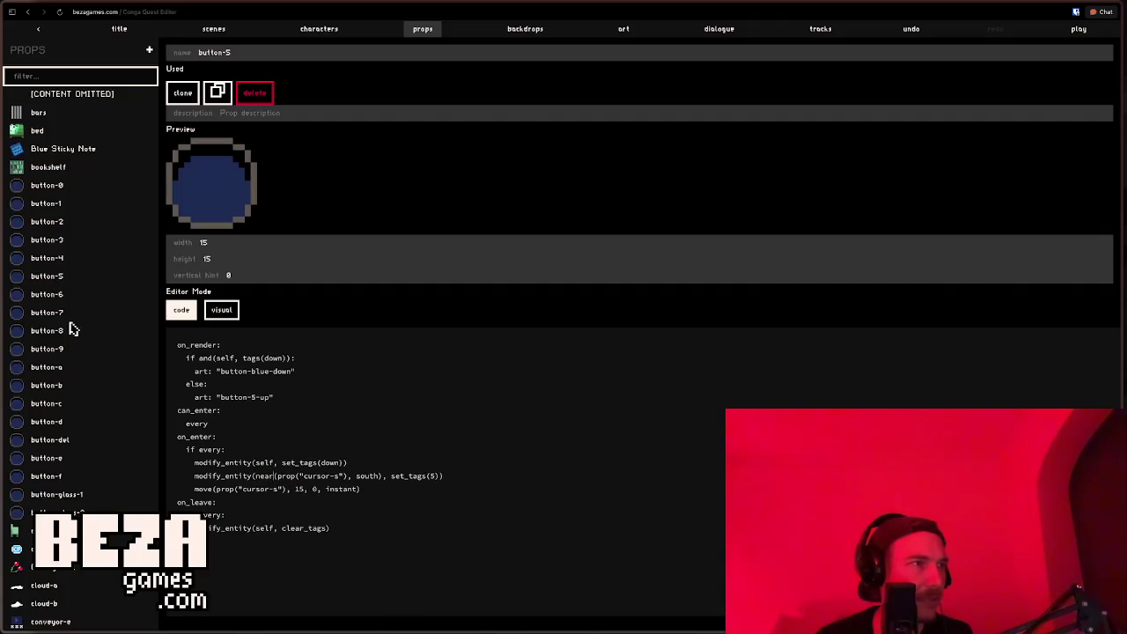
left_click(53, 296)
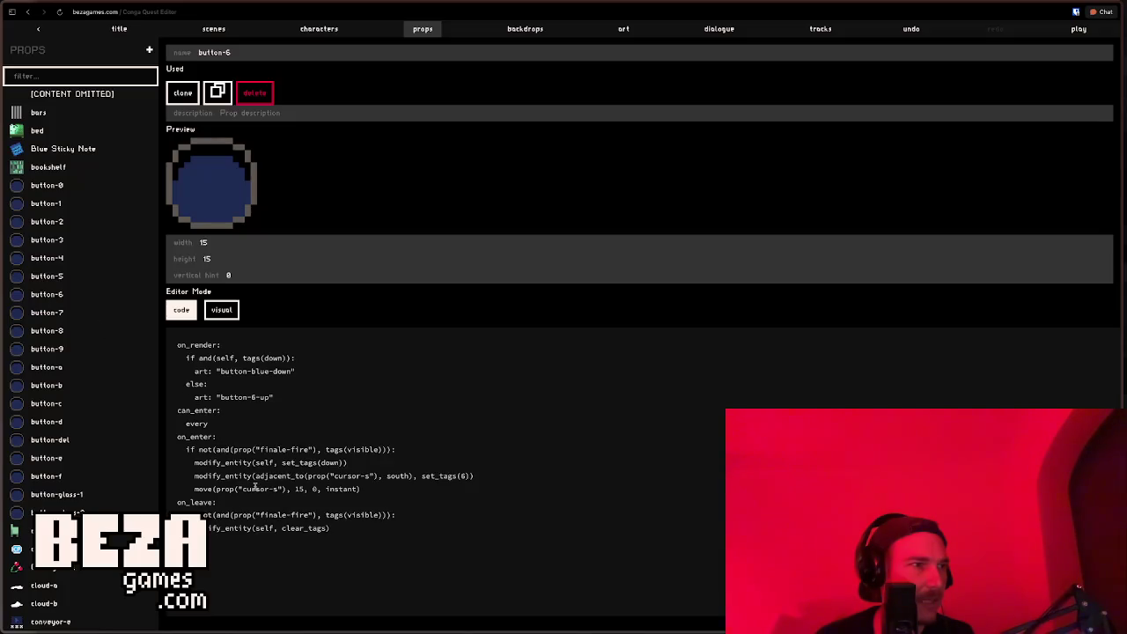
double_click(285, 477)
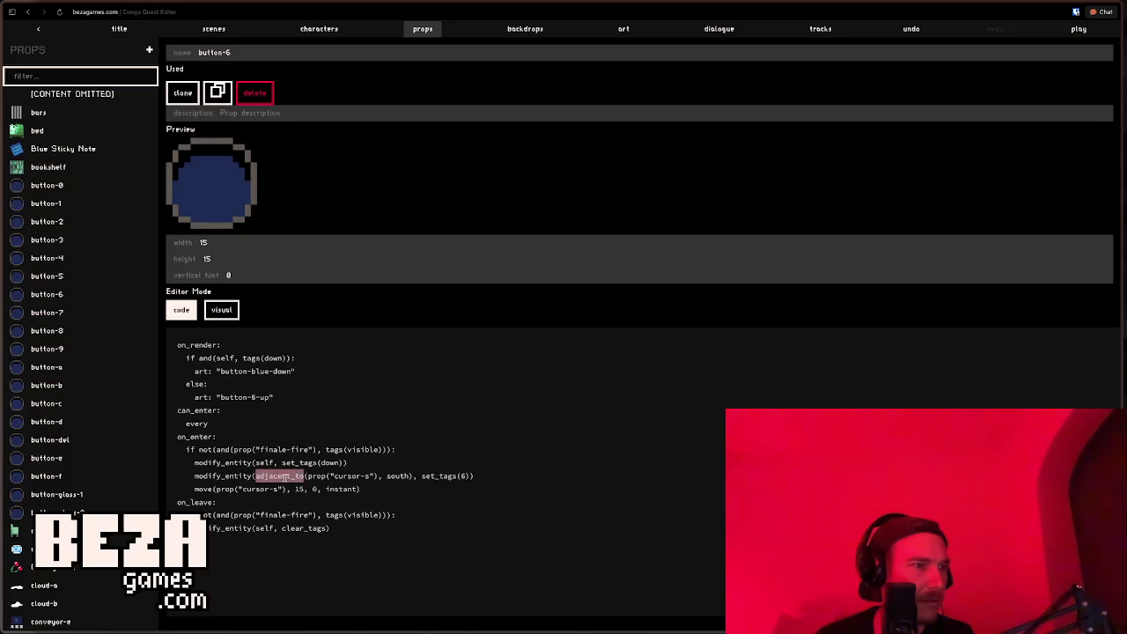
type("near")
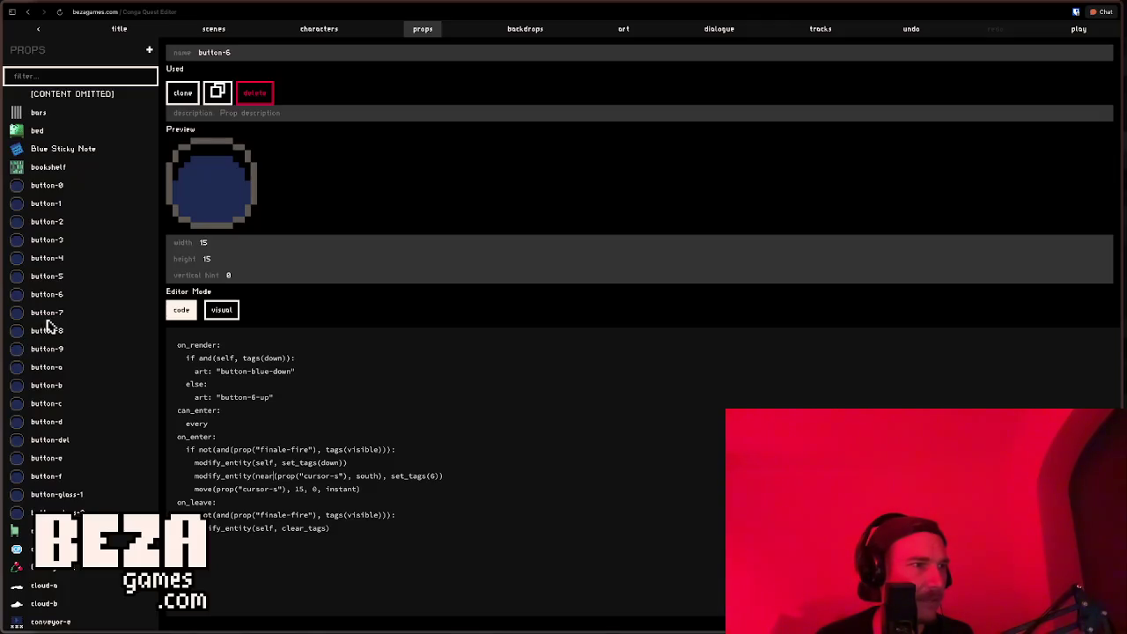
left_click(49, 315)
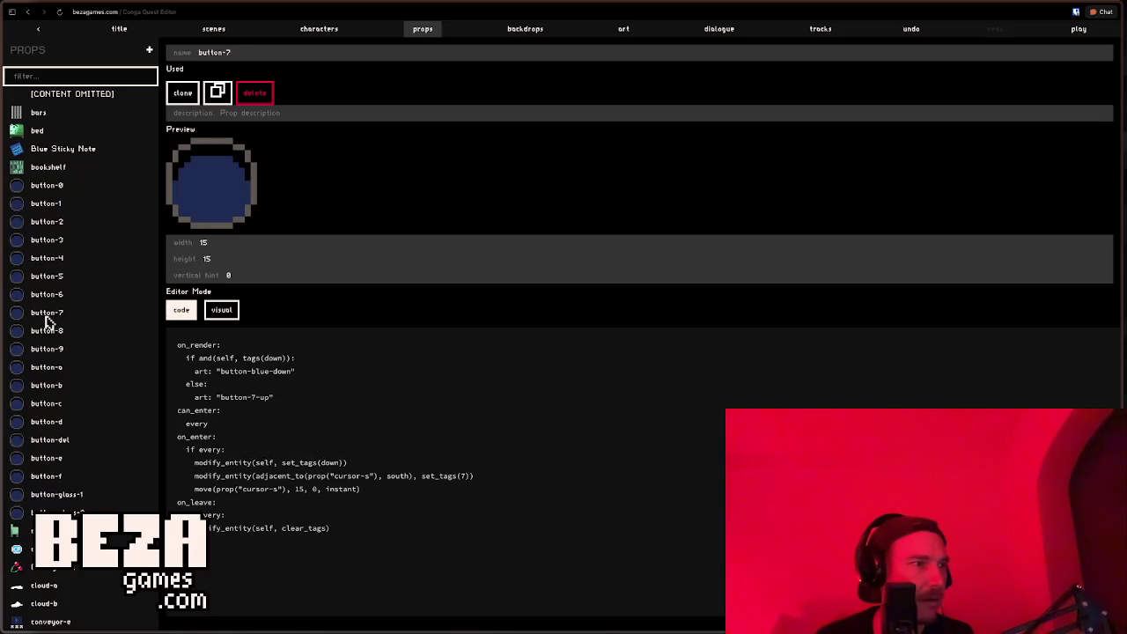
double_click(285, 476)
type("near")
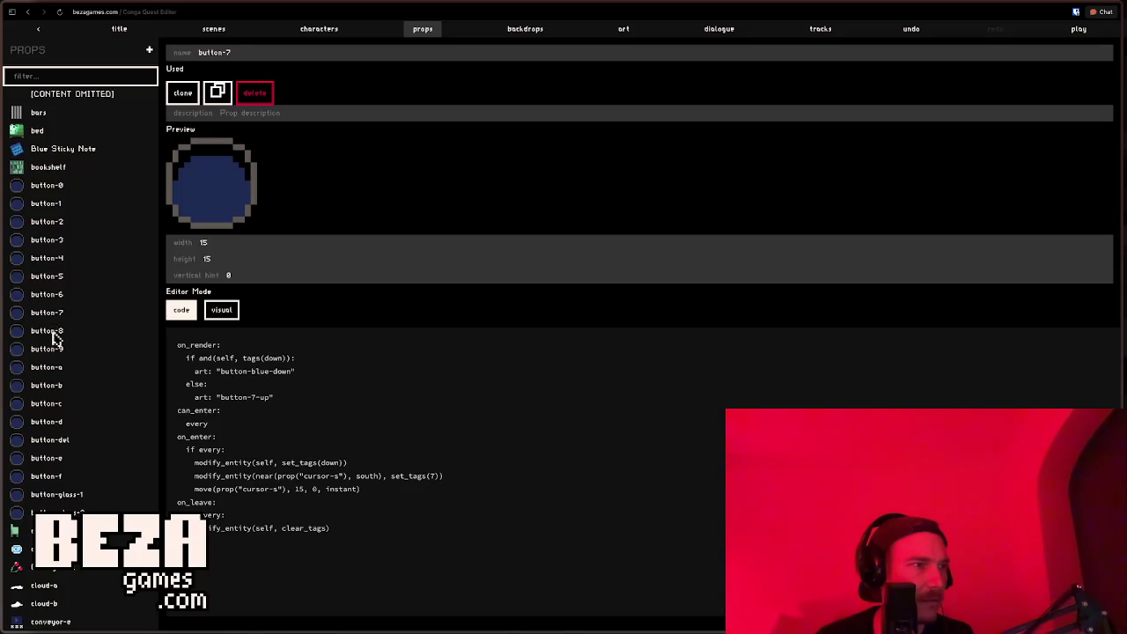
Step: Replace adjacent_to with near in buttons 8, 9, a and b
left_click(55, 332)
double_click(273, 476)
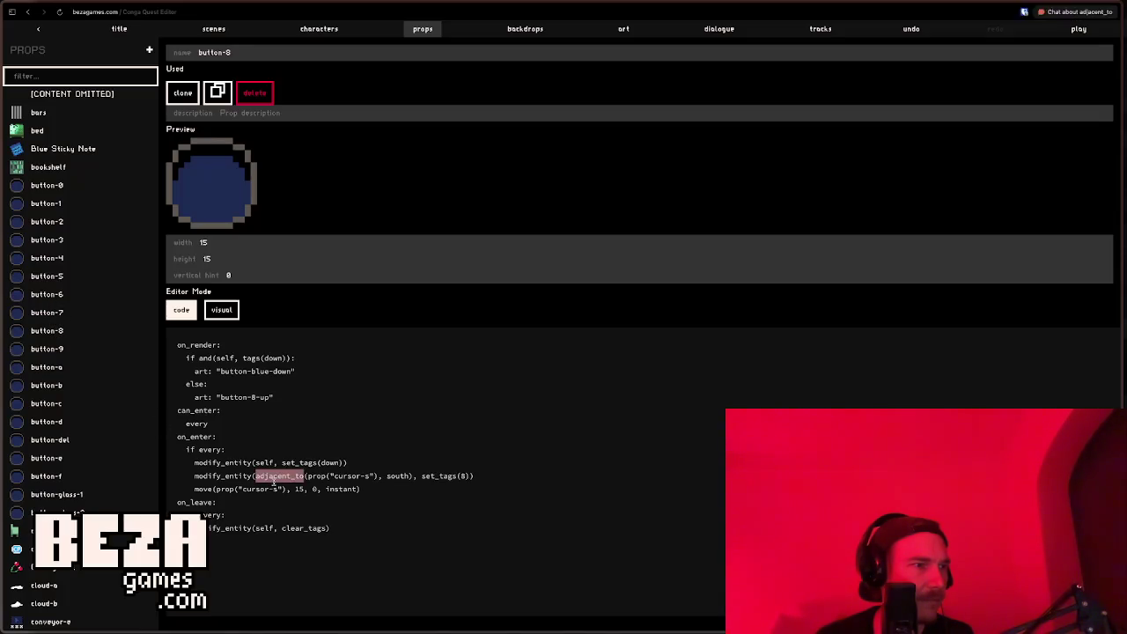
type("near")
left_click(51, 350)
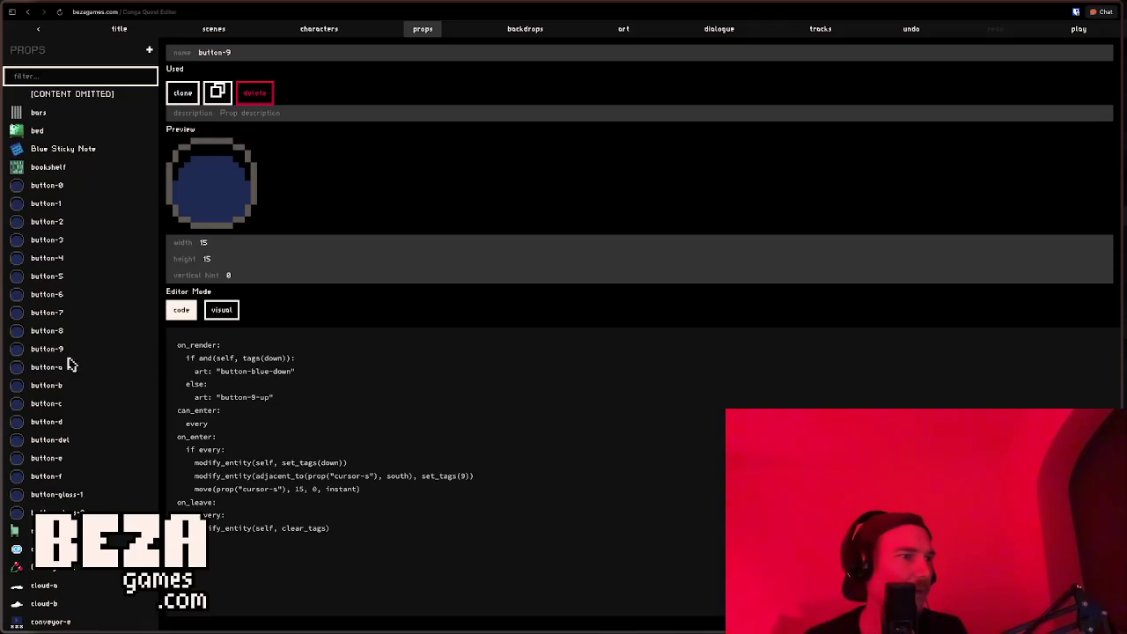
double_click(265, 476)
type("near")
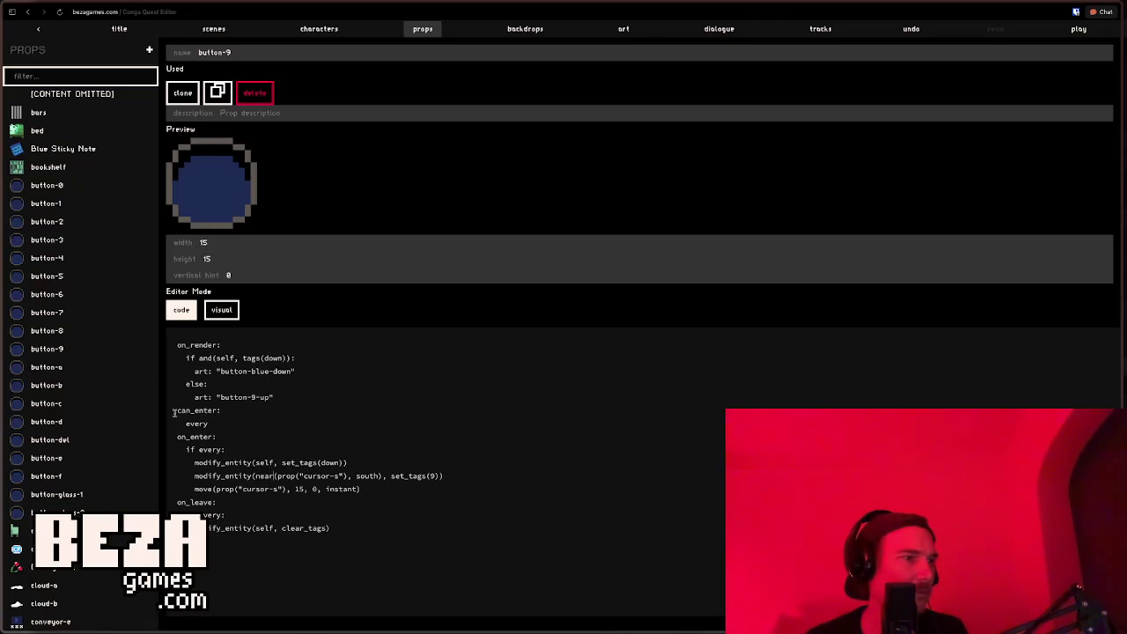
left_click(48, 368)
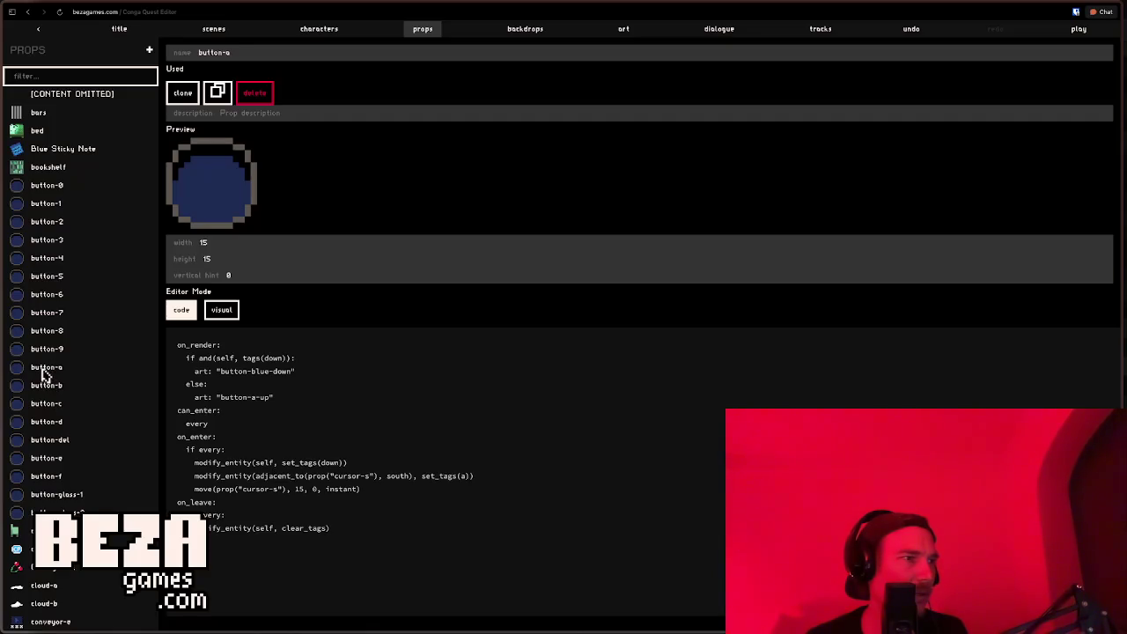
double_click(280, 477)
type("near")
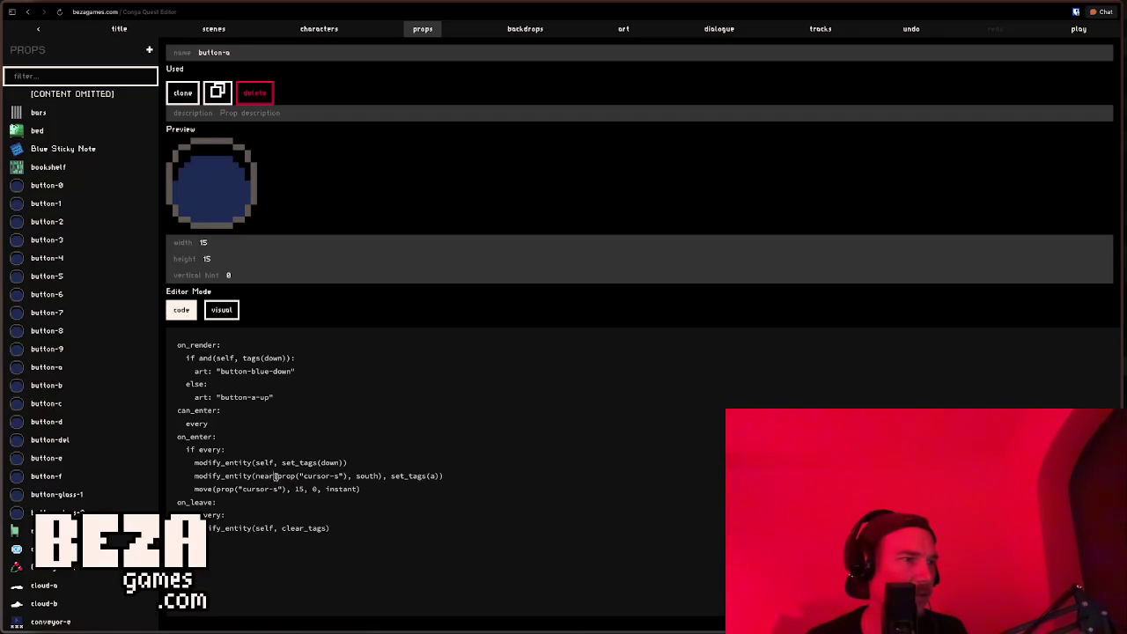
left_click(48, 386)
double_click(263, 476)
type("near")
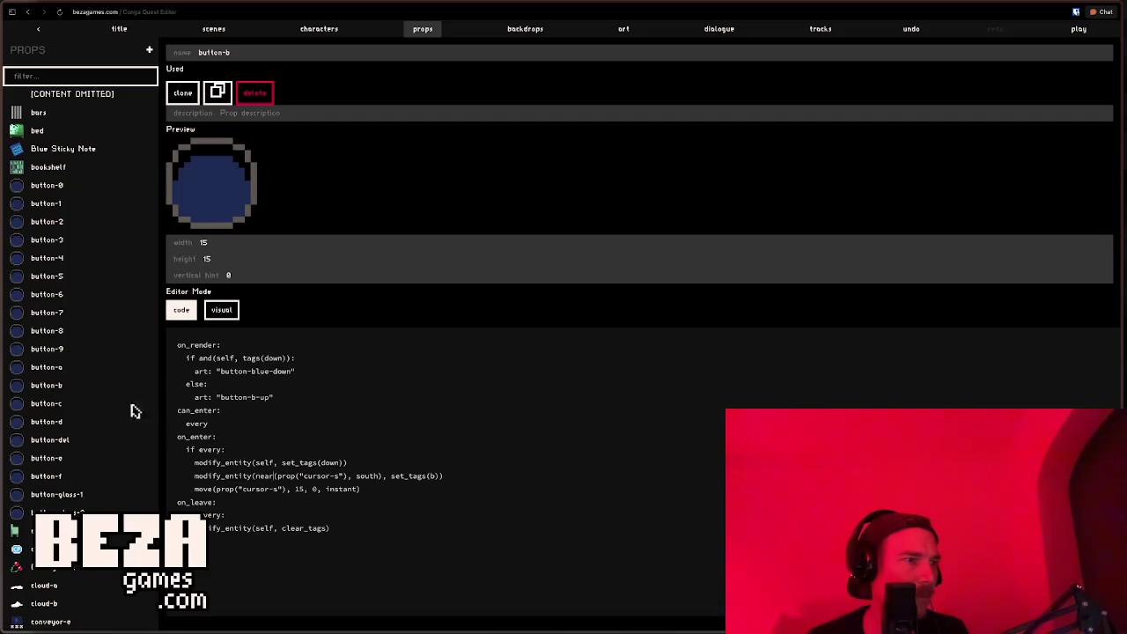
Step: Replace adjacent_to with near in buttons d, del, e and f, skipping button-c
left_click(48, 404)
left_click(51, 422)
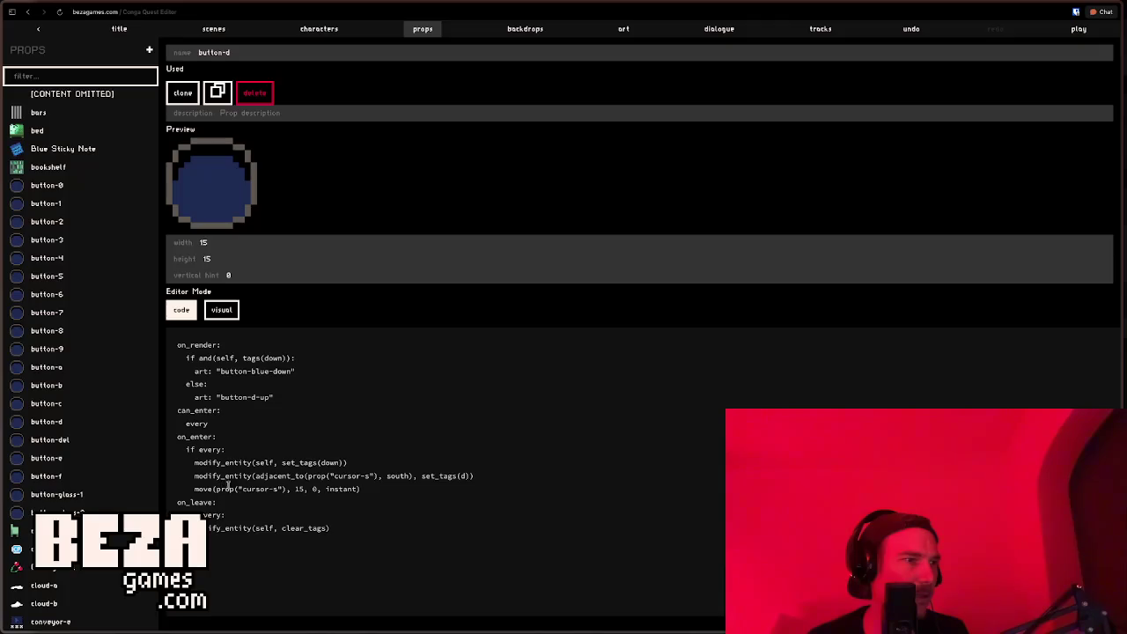
double_click(269, 476)
type("near")
left_click(57, 446)
double_click(291, 476)
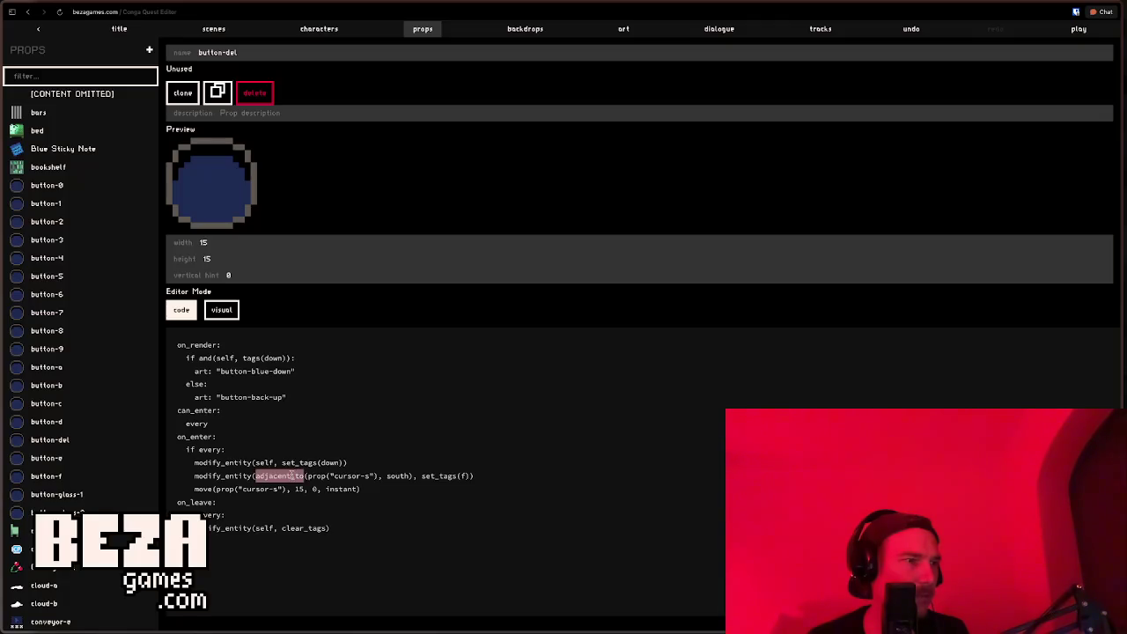
type("near")
left_click(52, 460)
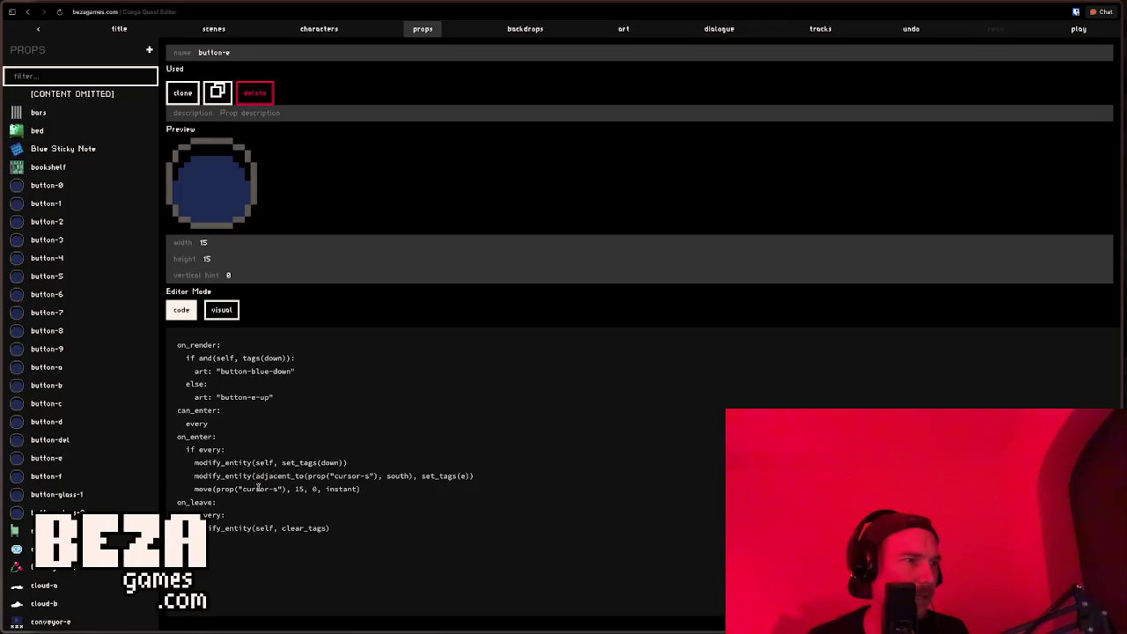
double_click(267, 475)
type("near")
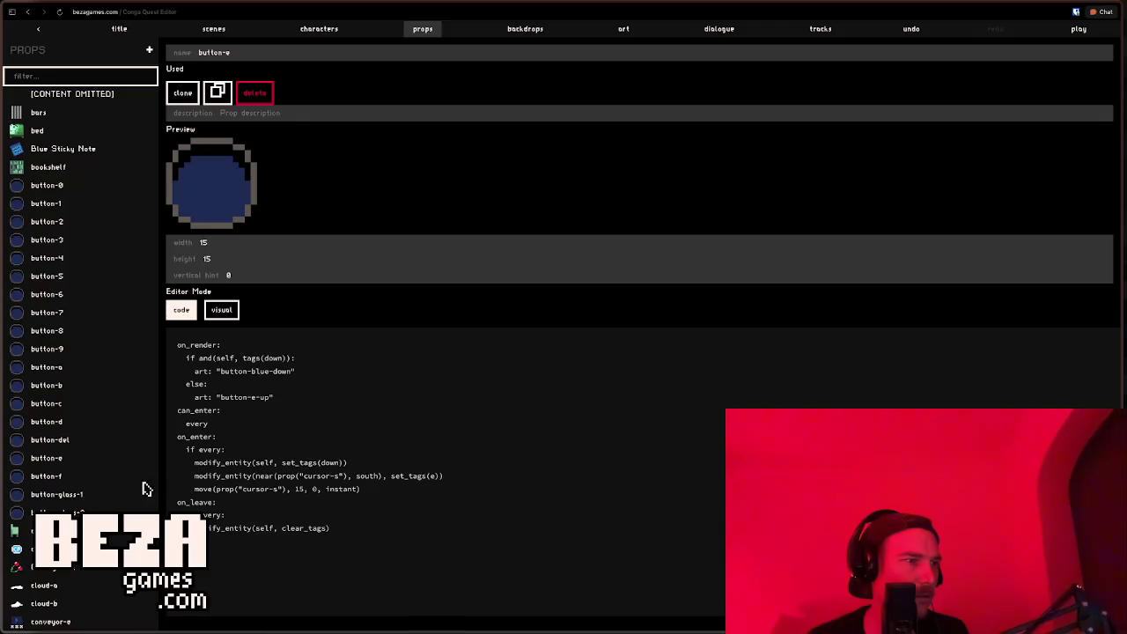
left_click(51, 477)
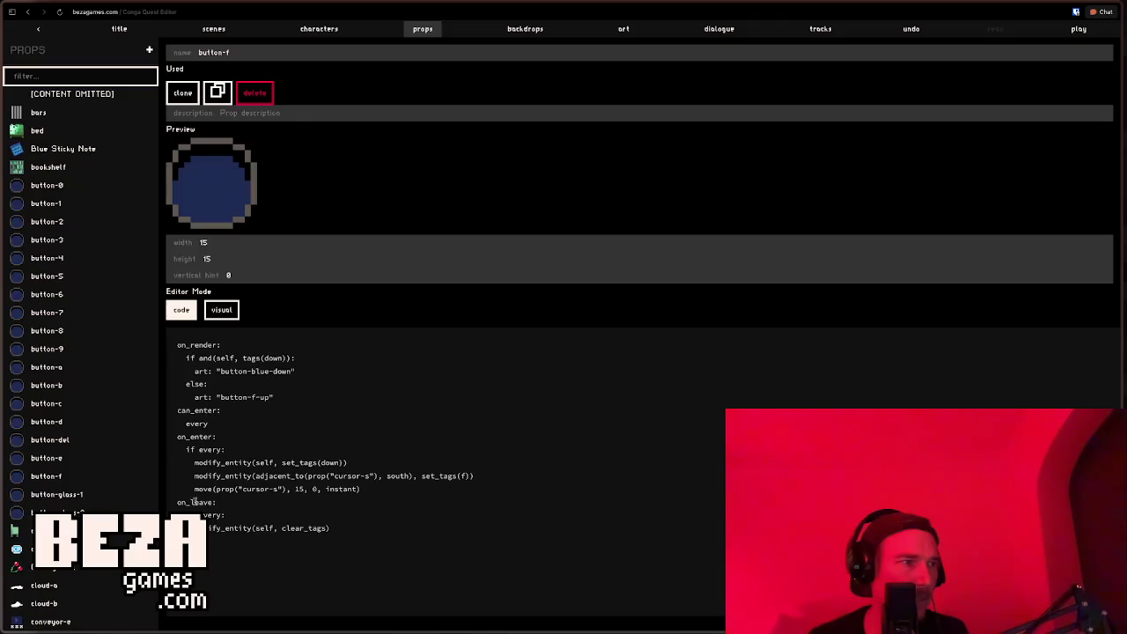
double_click(267, 476)
type("near")
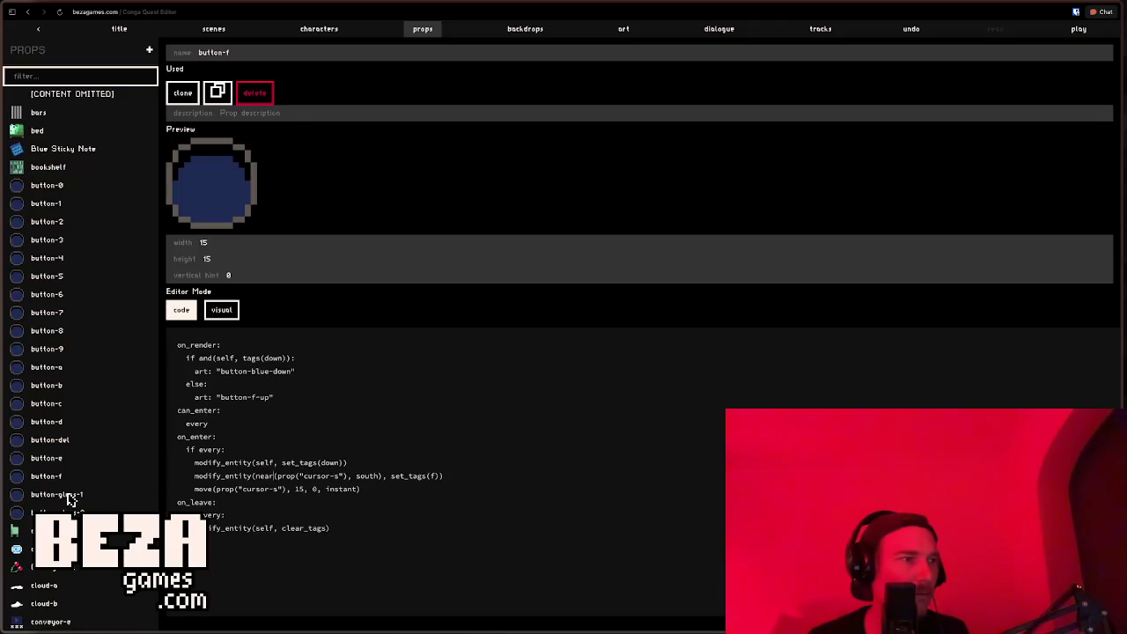
left_click(71, 496)
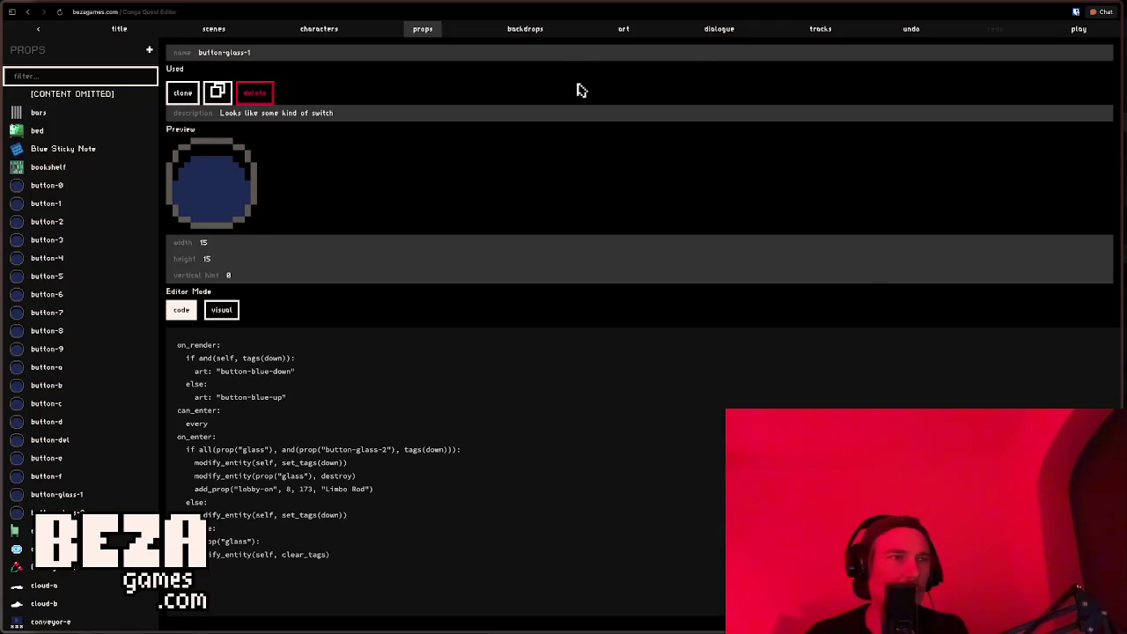
Step: Start the playtest and enter B C B A on the keypad
key("ctrl+Return")
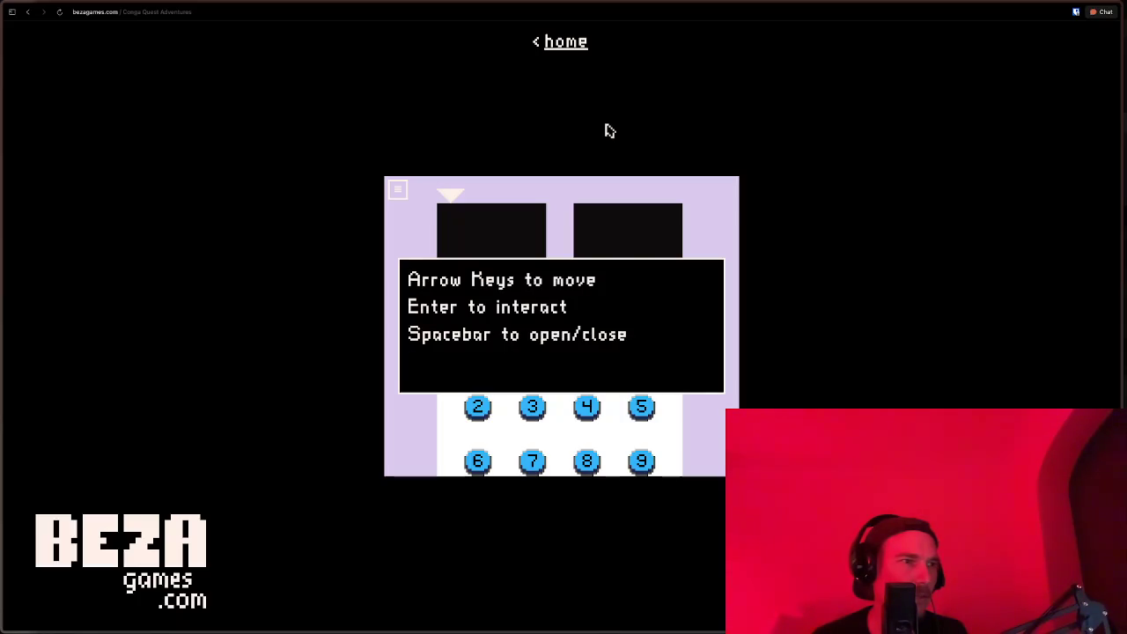
key("Up")
key("Return")
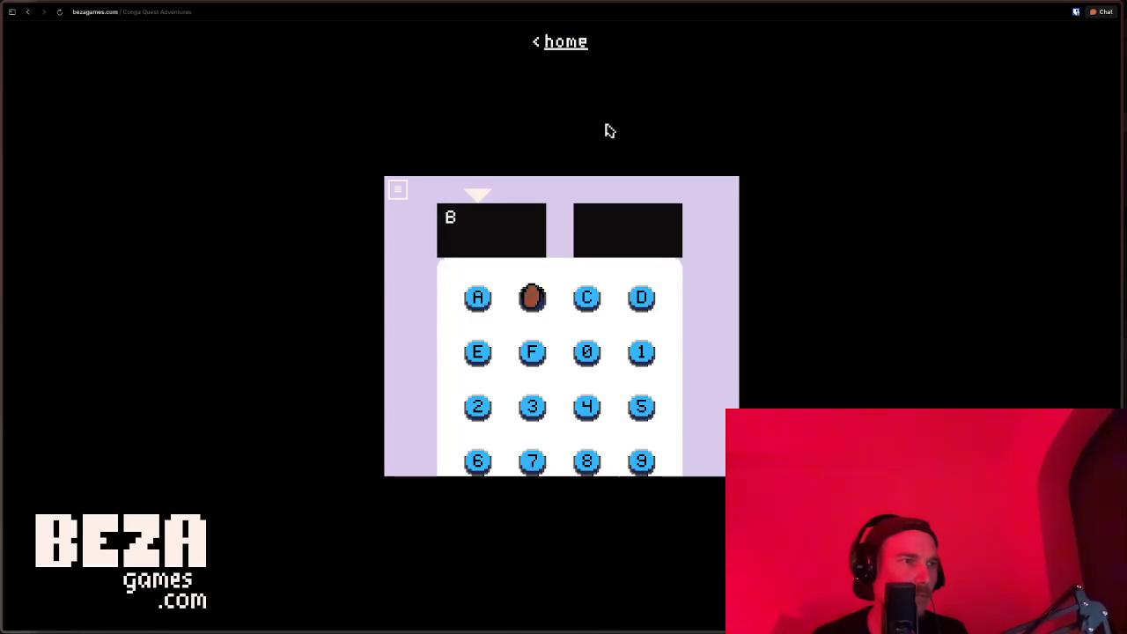
key("Right")
key("Return")
key("Left")
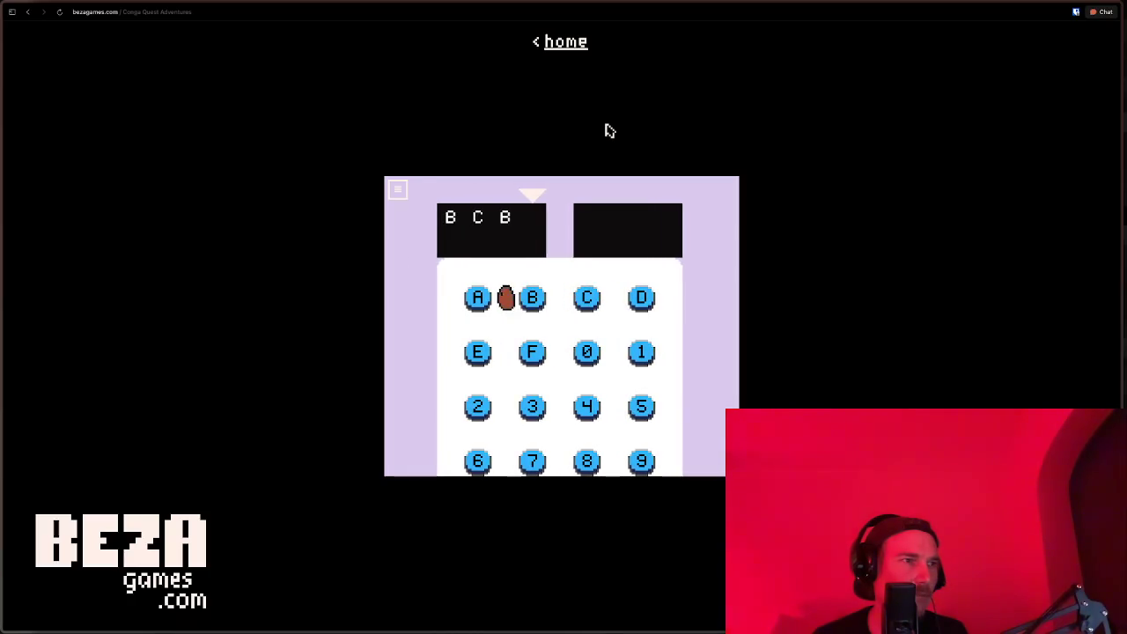
key("Left")
Step: Enter E F 0 C, then F E A B and C D 1 on the keypad
key("Down")
key("Right")
key("Right")
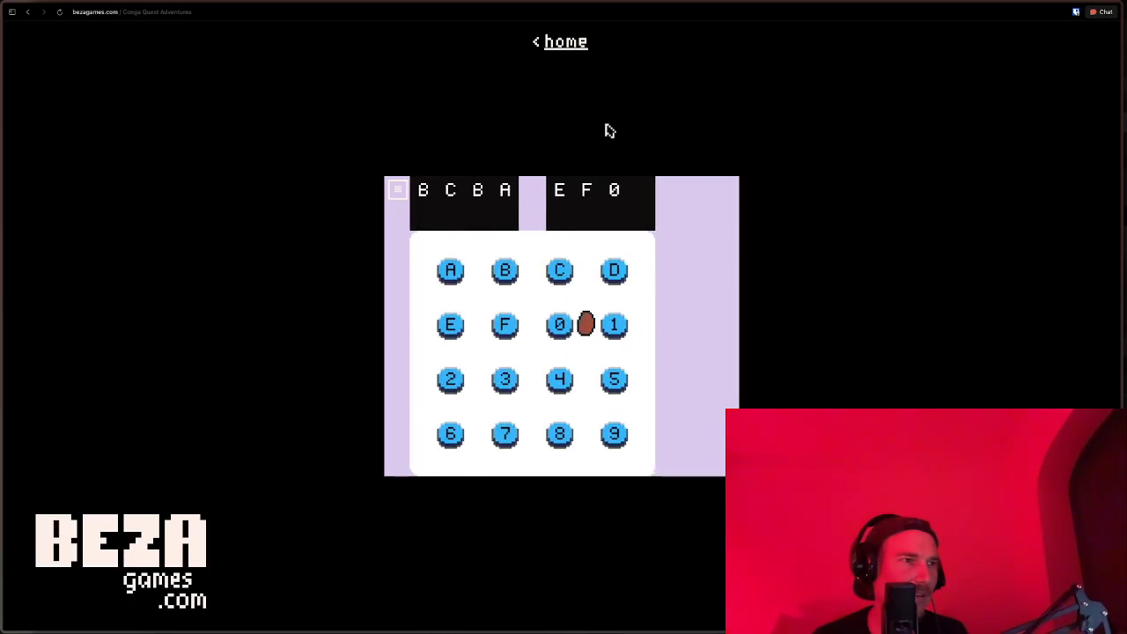
key("Up")
key("Down")
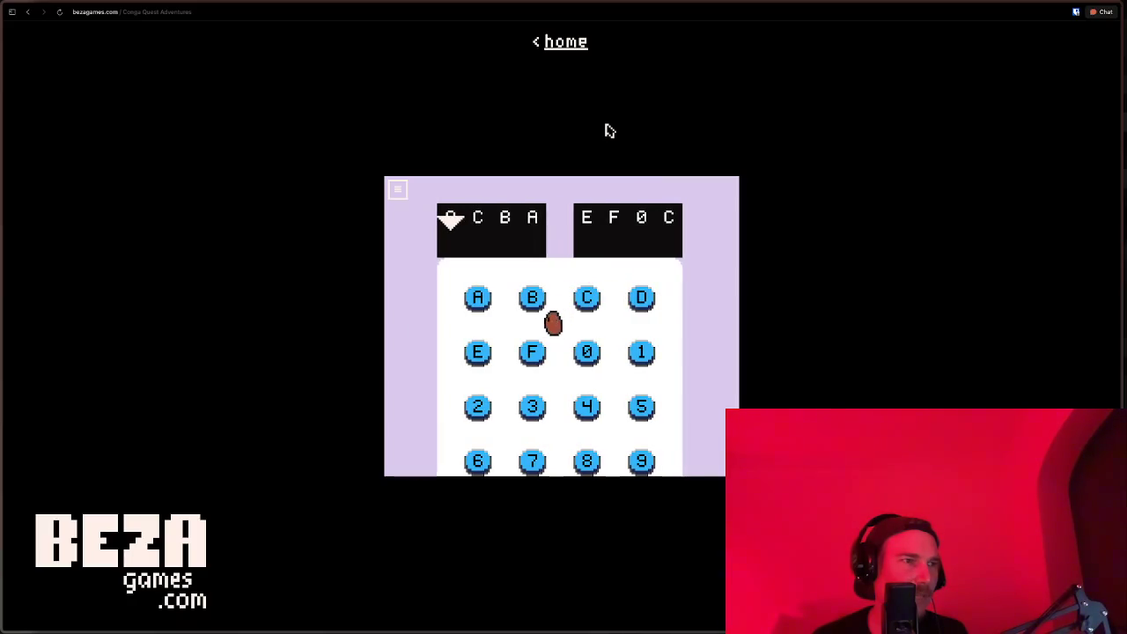
key("Left")
key("Up")
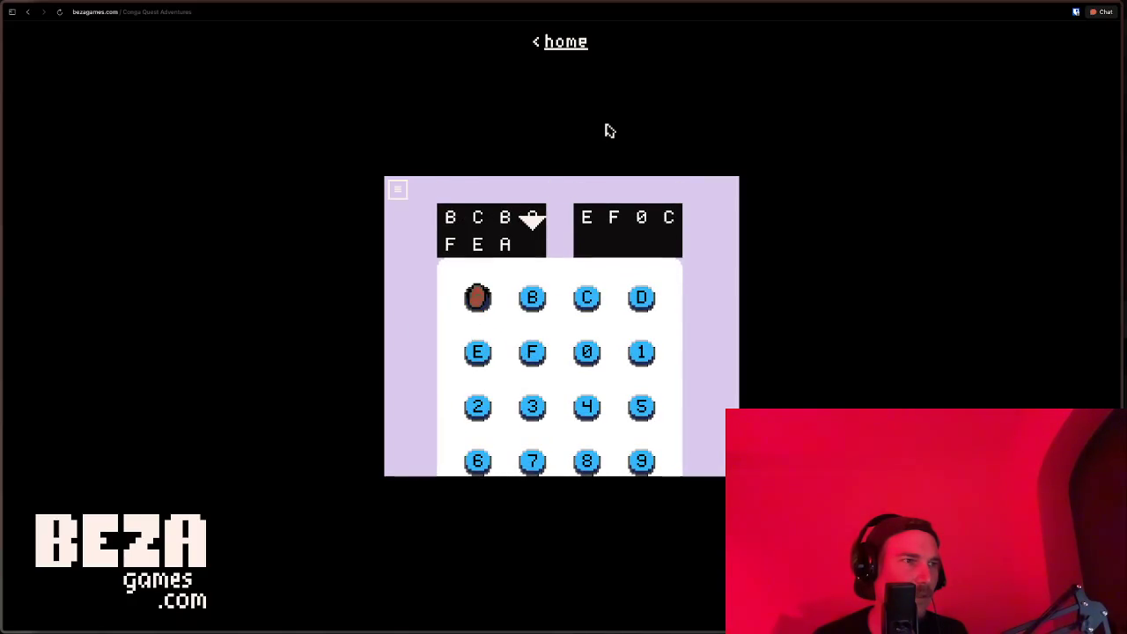
key("Right")
key("Right")
key("Right")
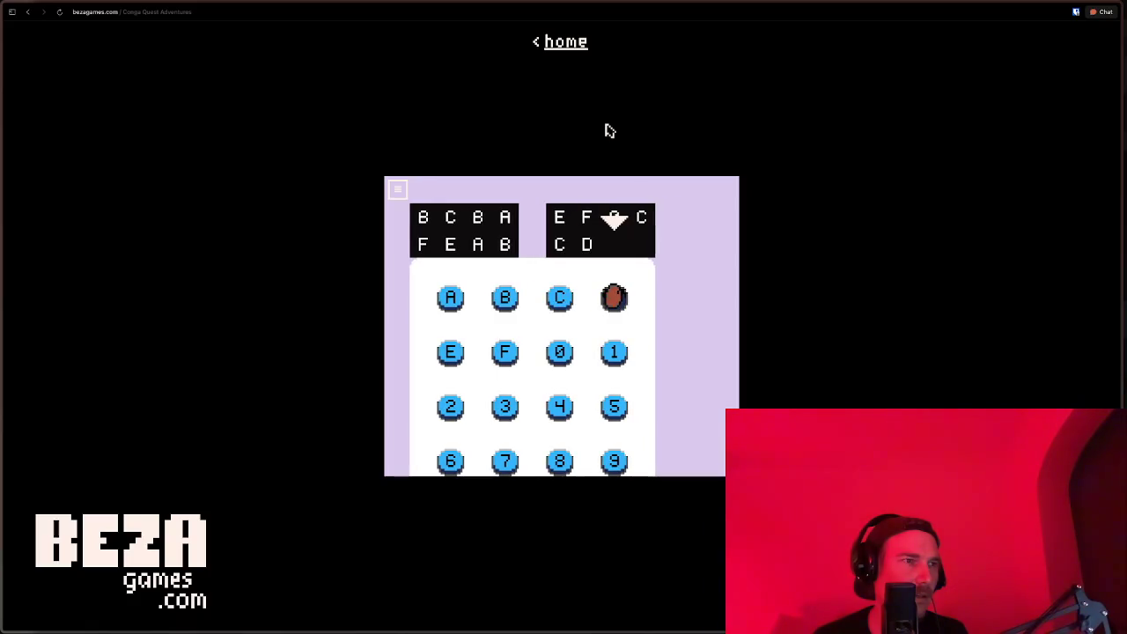
key("Down")
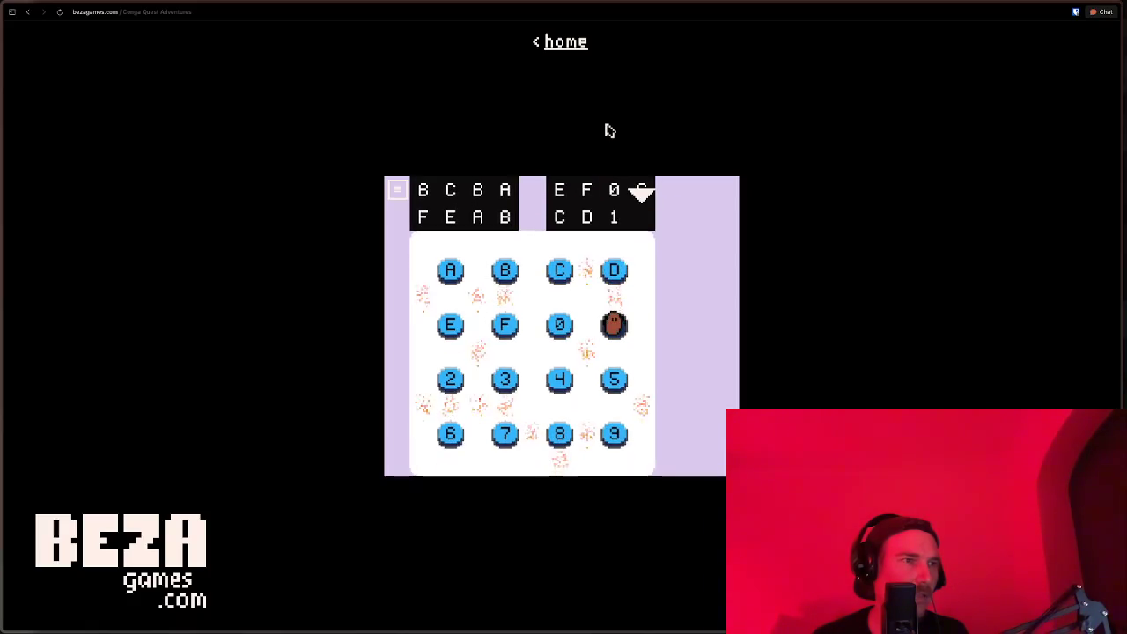
Step: Walk the potato left toward 0 until the FATAL: State not found screen appears
key("Left")
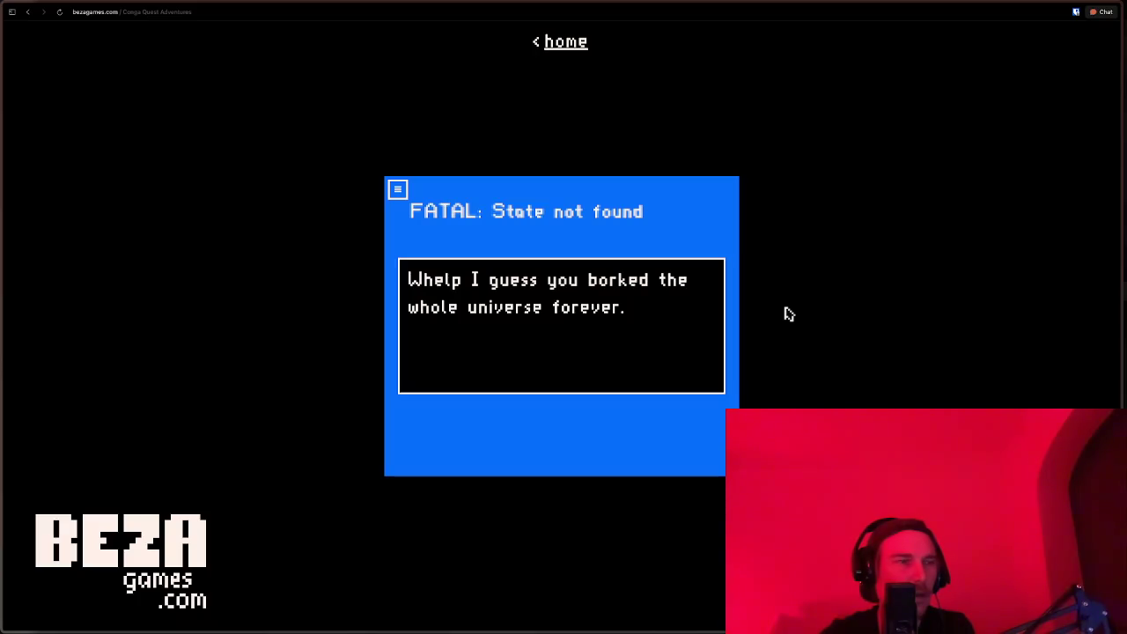
Step: Dismiss the fatal error, story dialogue and controls message to return to the keypad
key("space")
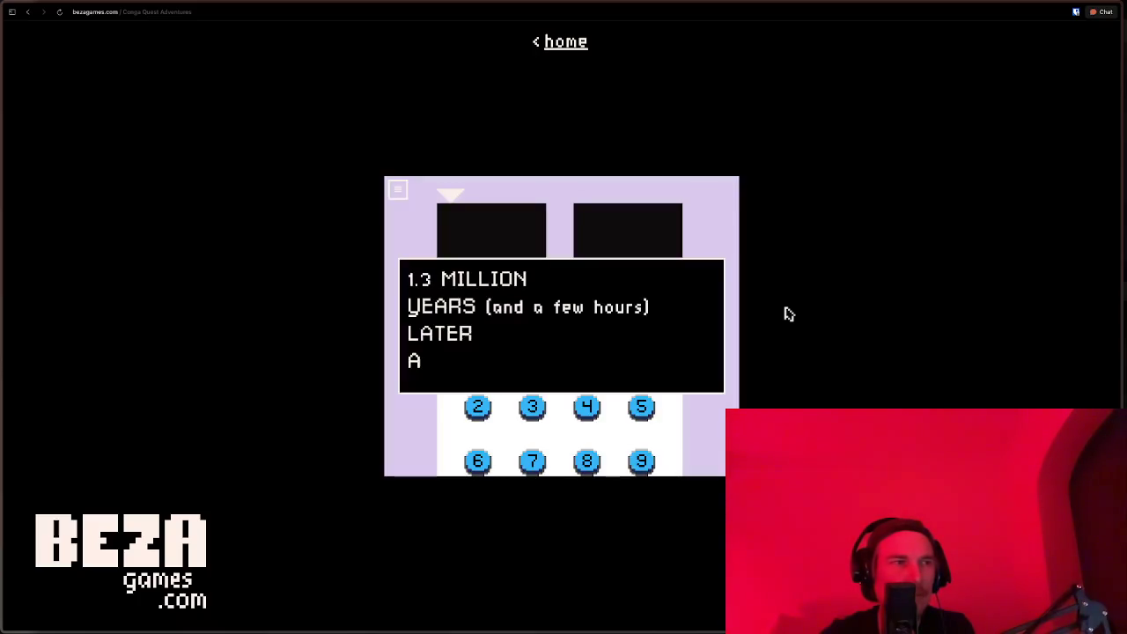
key("space")
key("space")
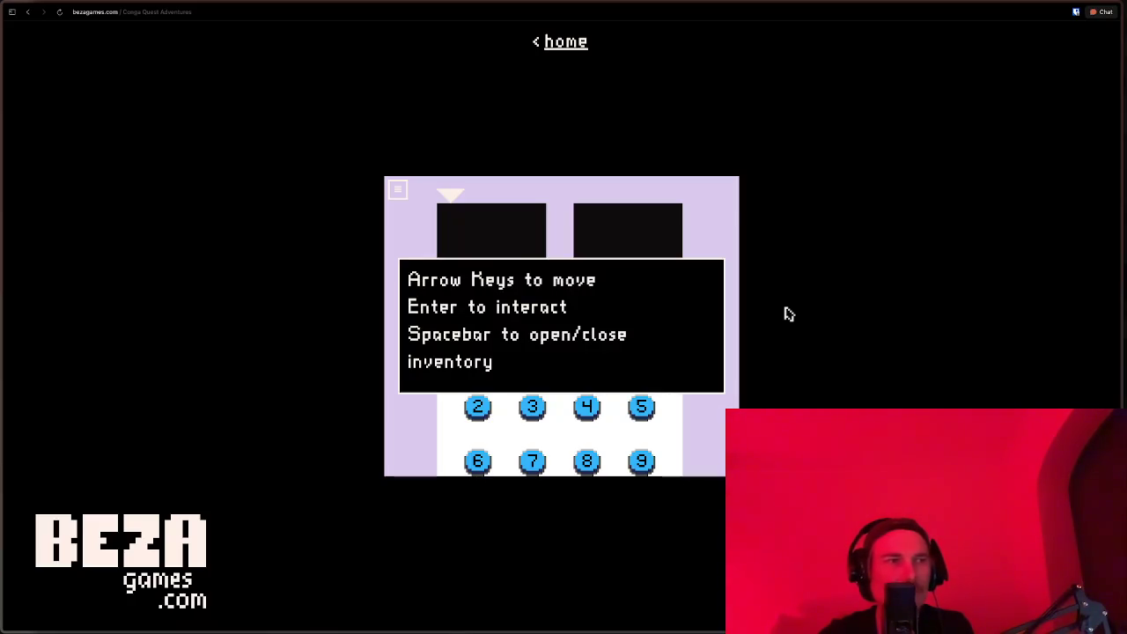
key("space")
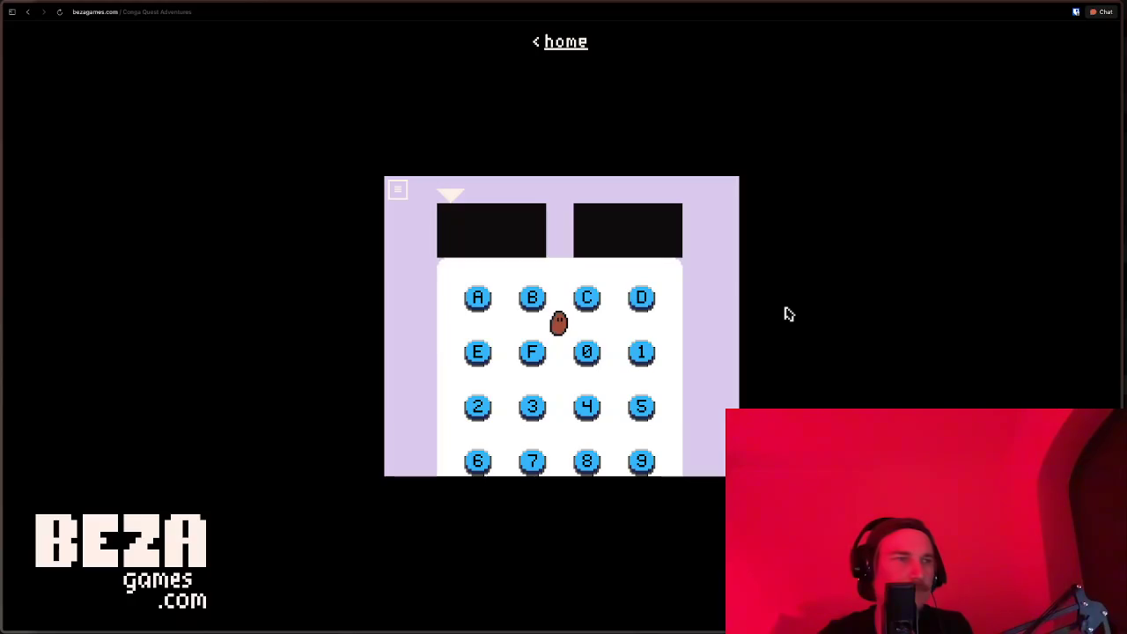
Step: Enter 0, C, 0, F, then E twice on the keypad
key("Right")
key("Down")
key("Up")
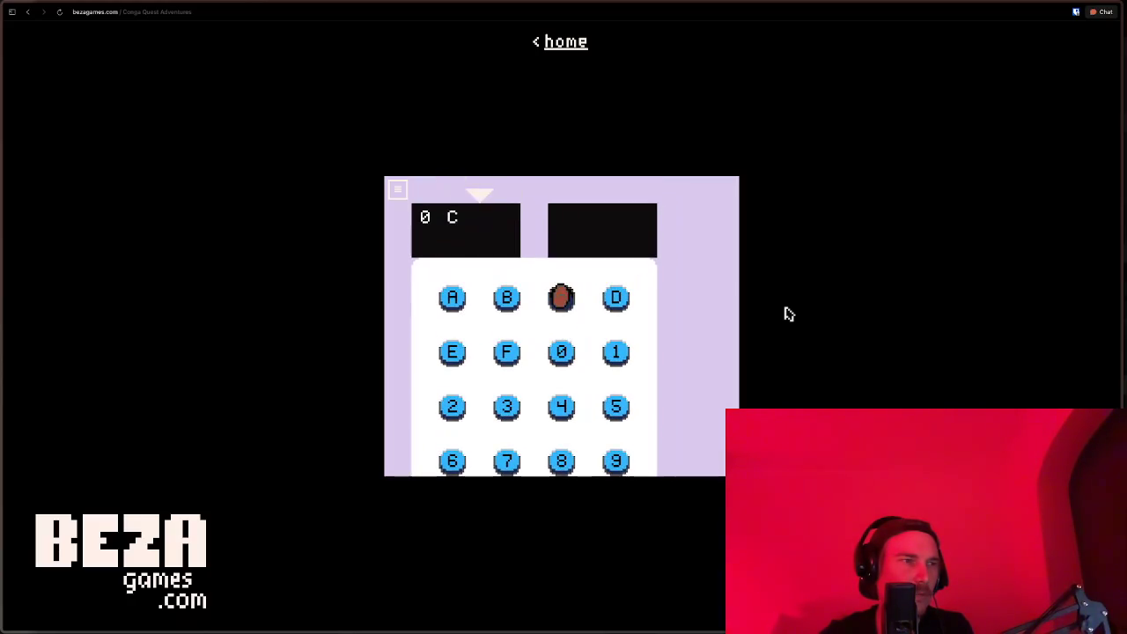
key("Down")
key("Left")
key("Left")
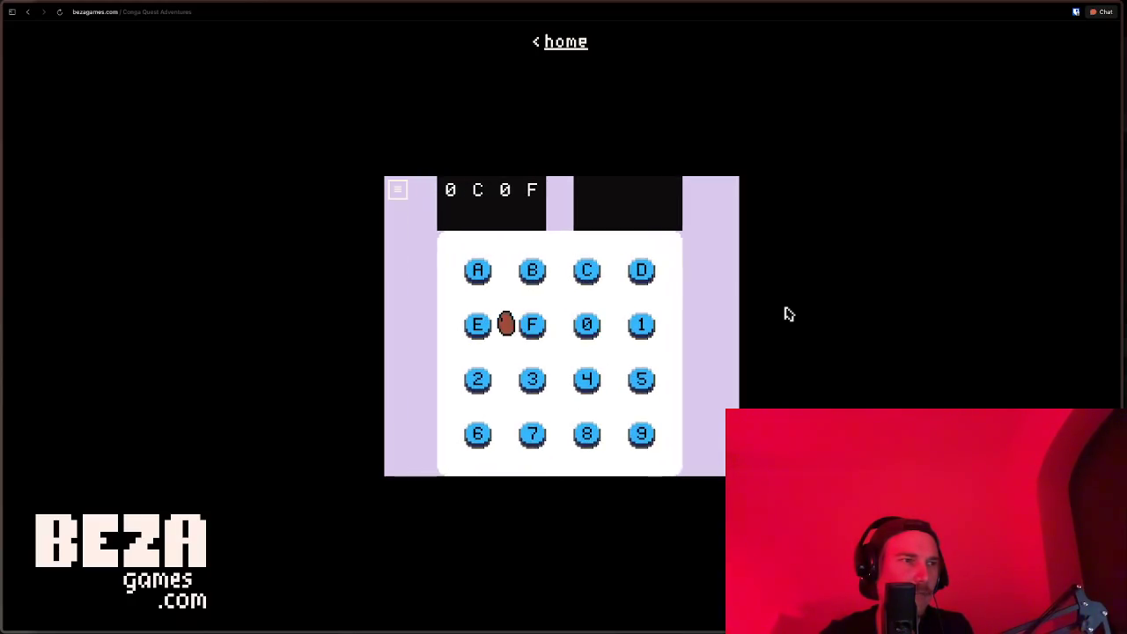
key("Right")
key("Left")
key("Left")
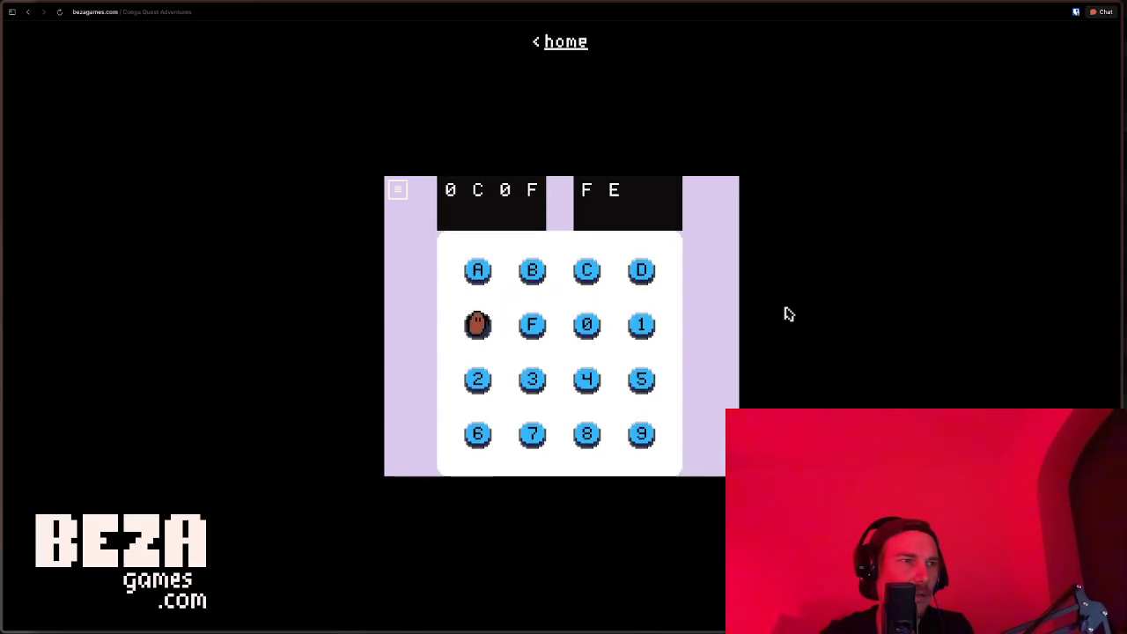
key("Down")
key("Up")
key("Right")
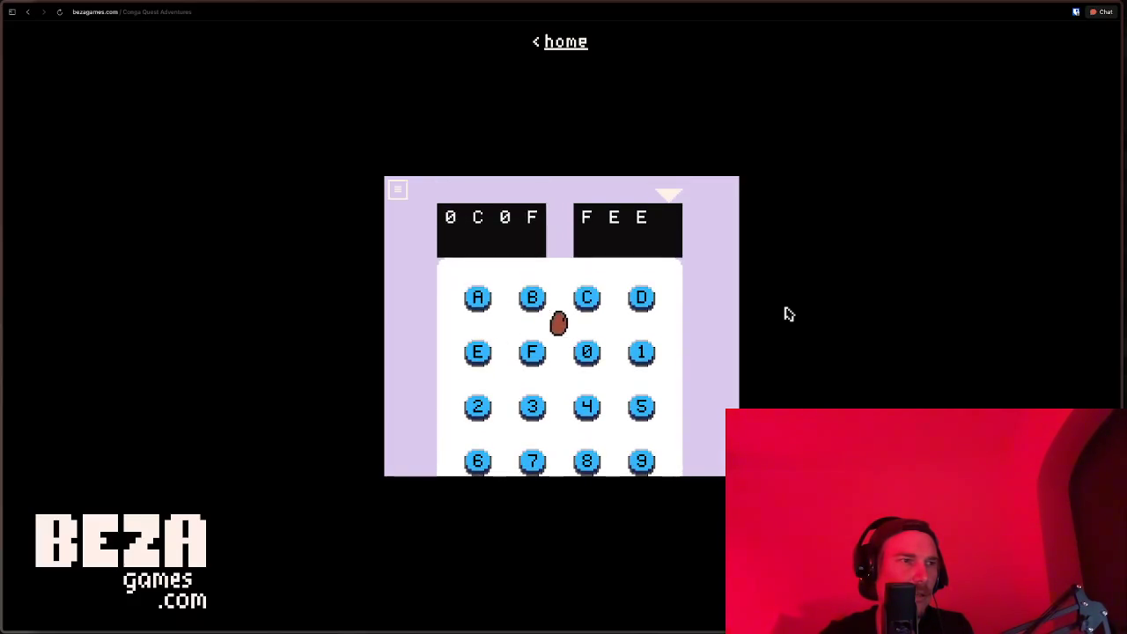
Step: Add B, A, D, 1, D, E and A, then head down toward the 6 button
key("Left")
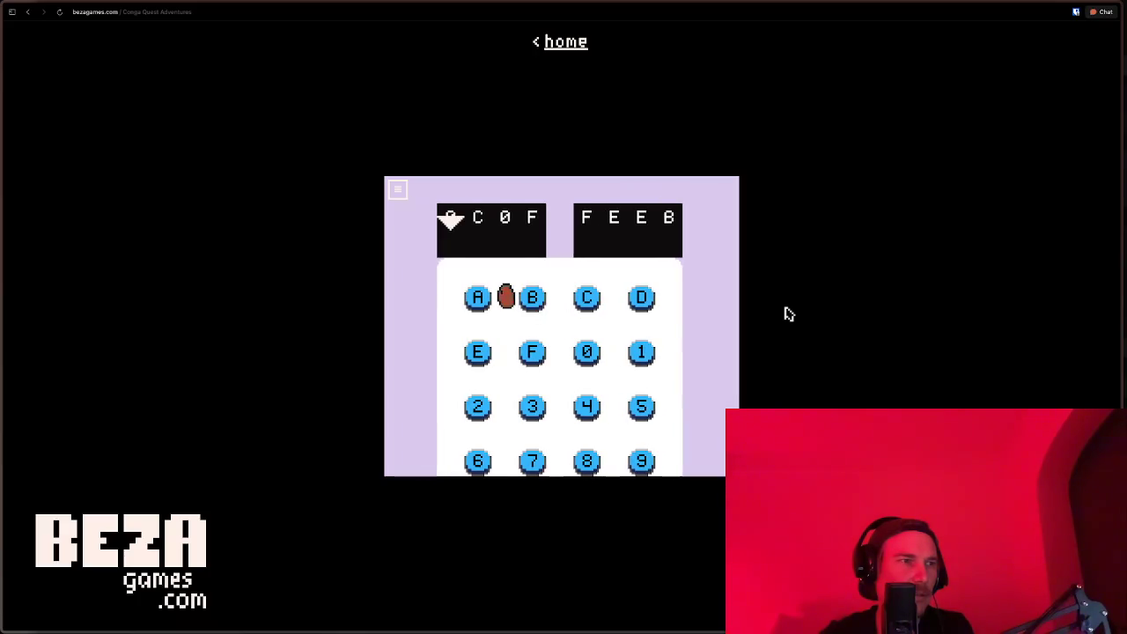
key("Down")
key("Right")
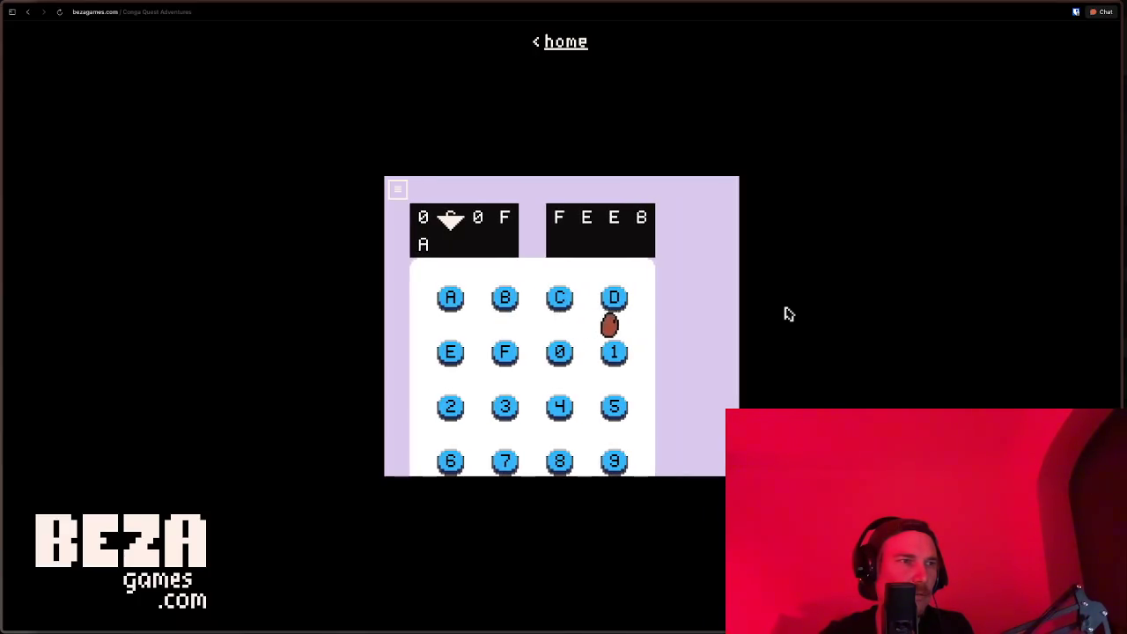
key("Up")
key("Left")
key("Down")
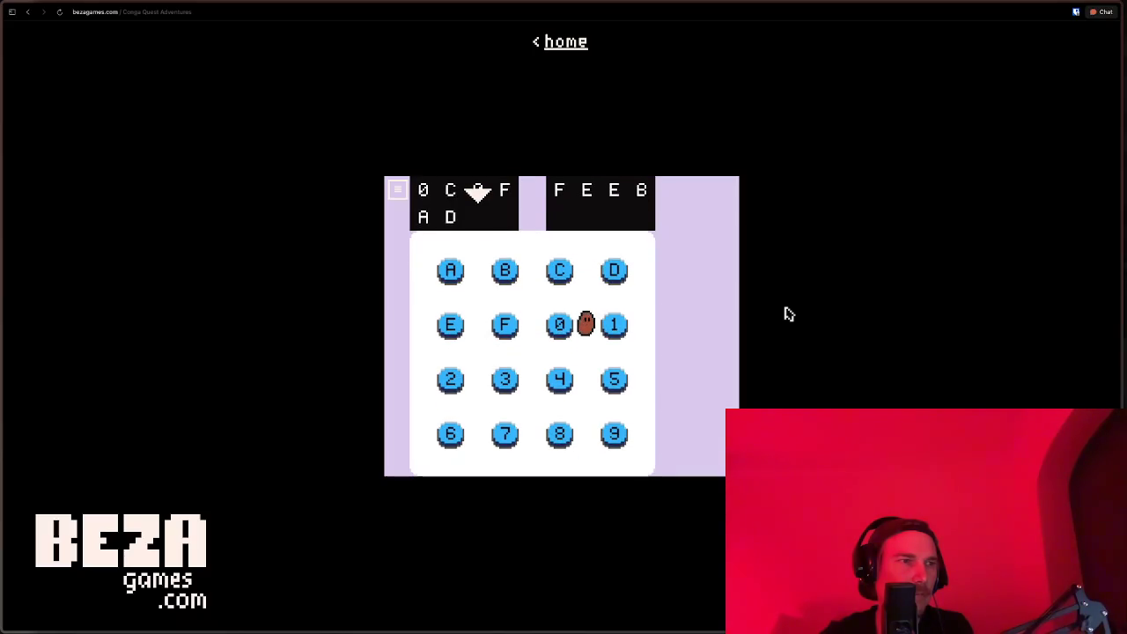
key("Right")
key("Up")
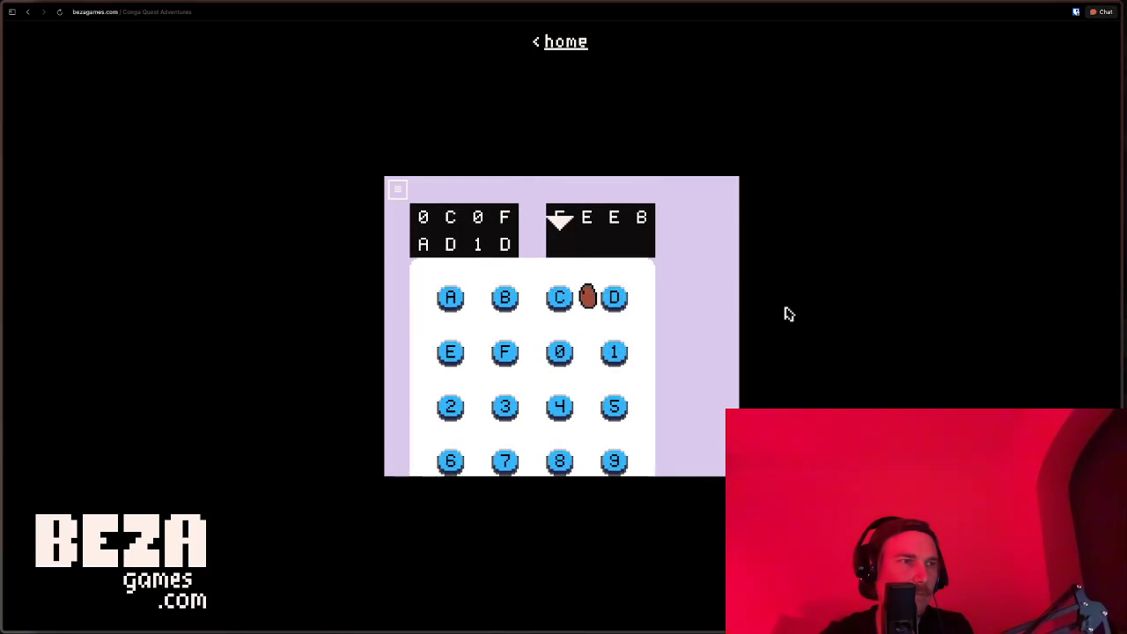
key("Left")
key("Down")
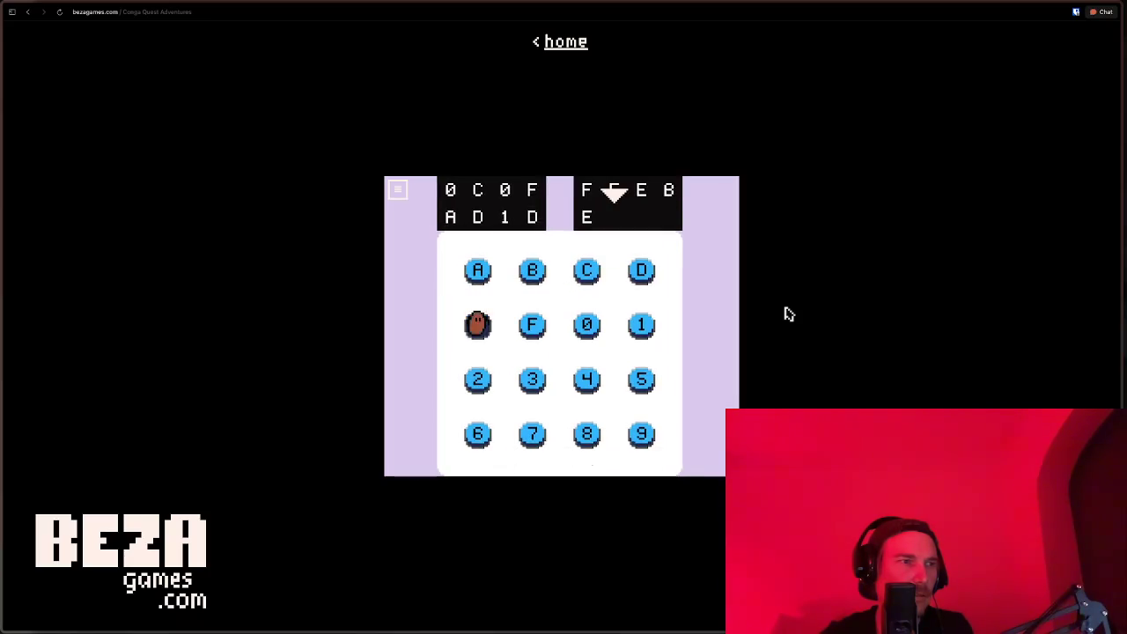
key("Up")
key("Right")
key("Down")
key("Down")
key("Down")
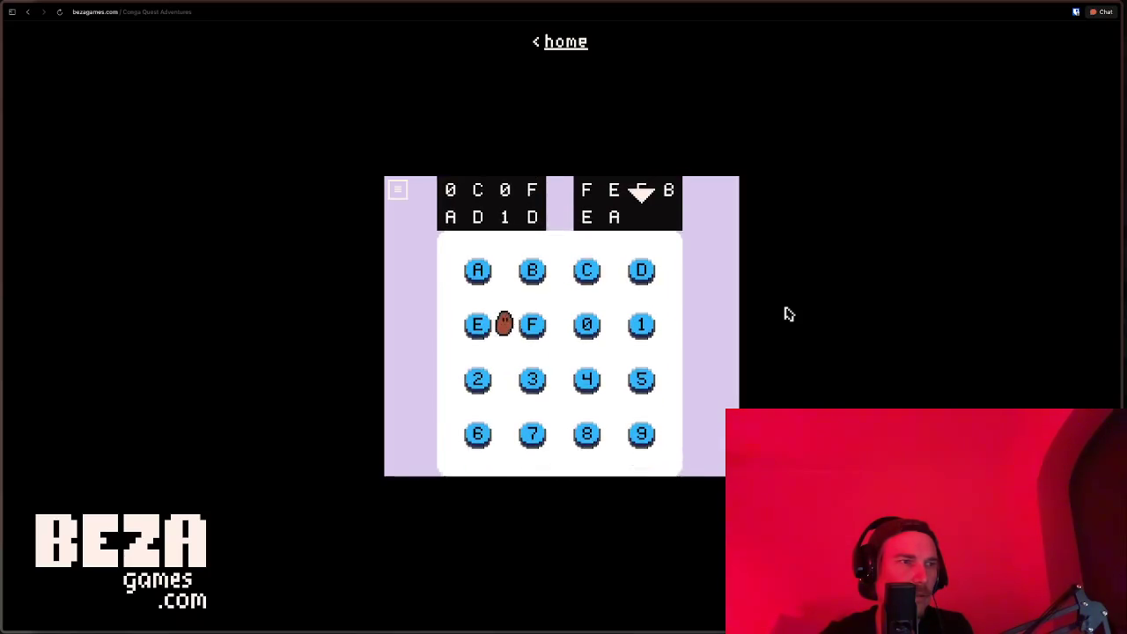
Step: Step onto 6, dismiss the fire message, and reach the final button to trigger the ending
key("Left")
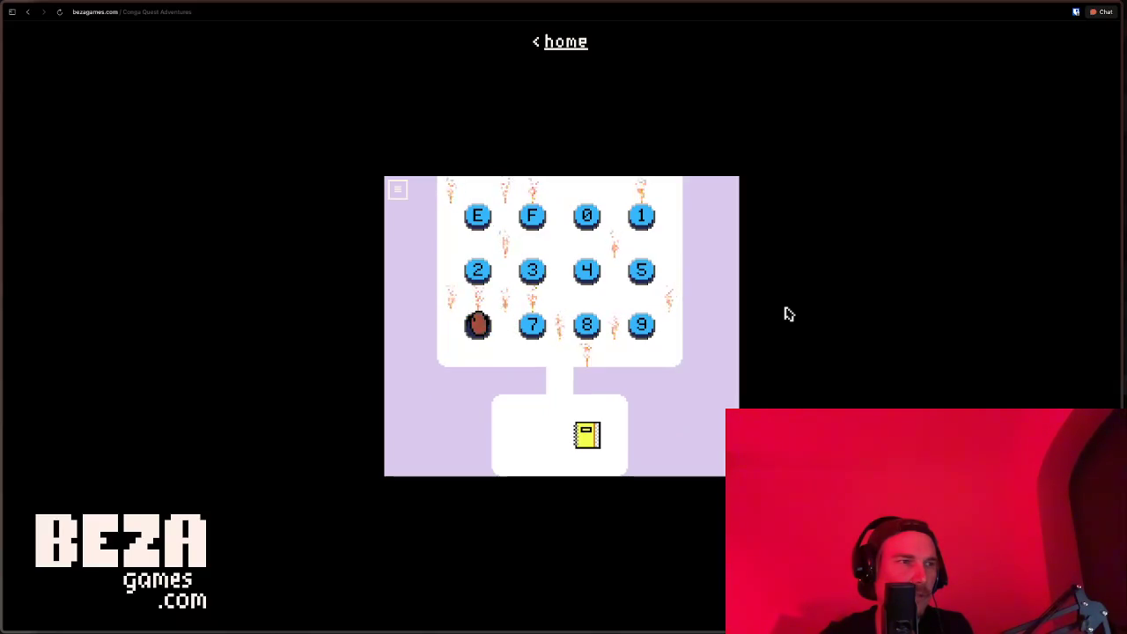
key("Right")
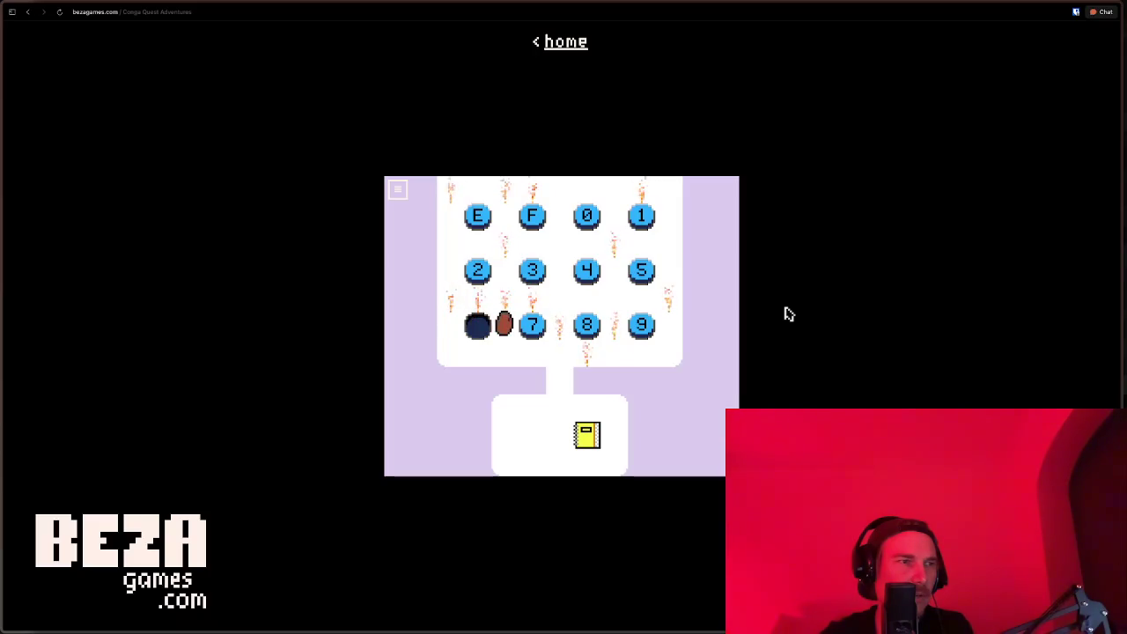
key("z")
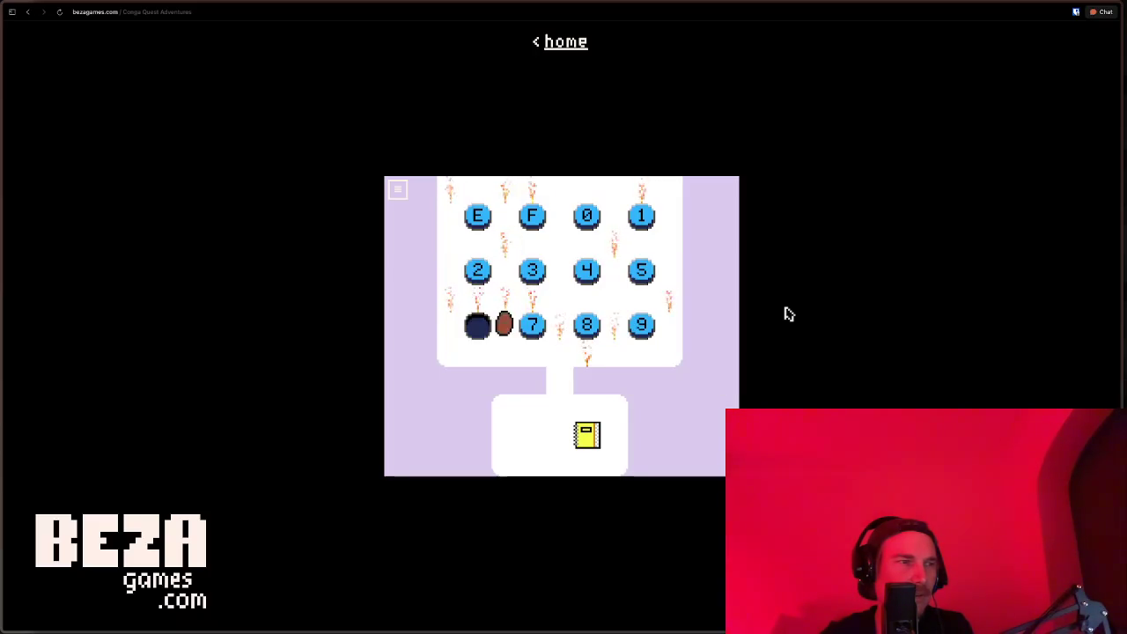
key("Down")
key("Up")
key("Down")
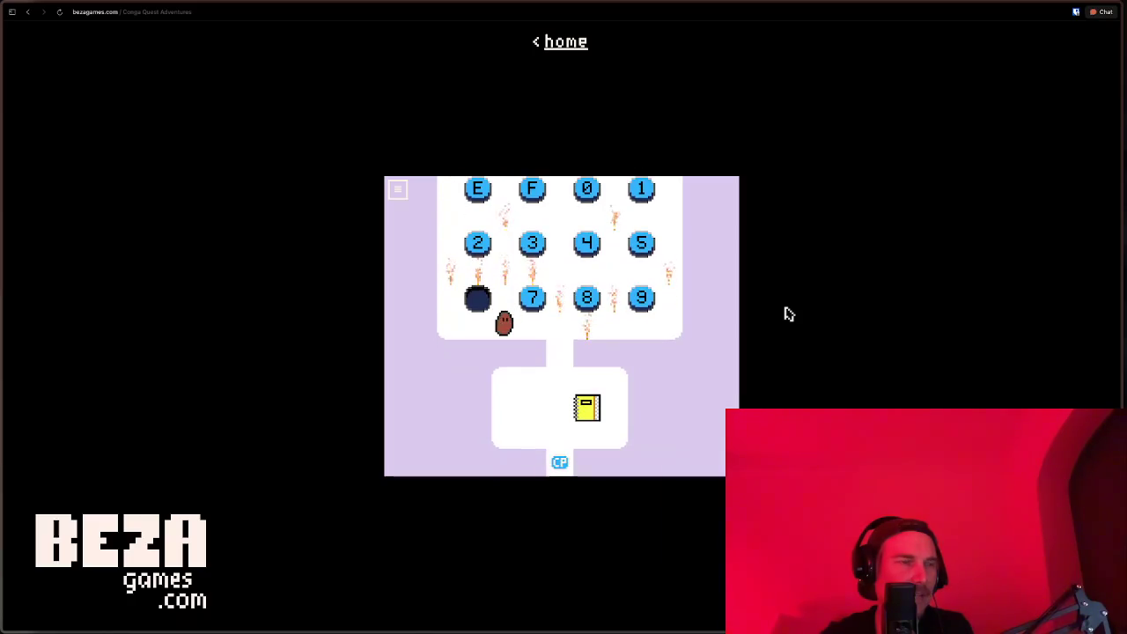
key("Right")
key("Right")
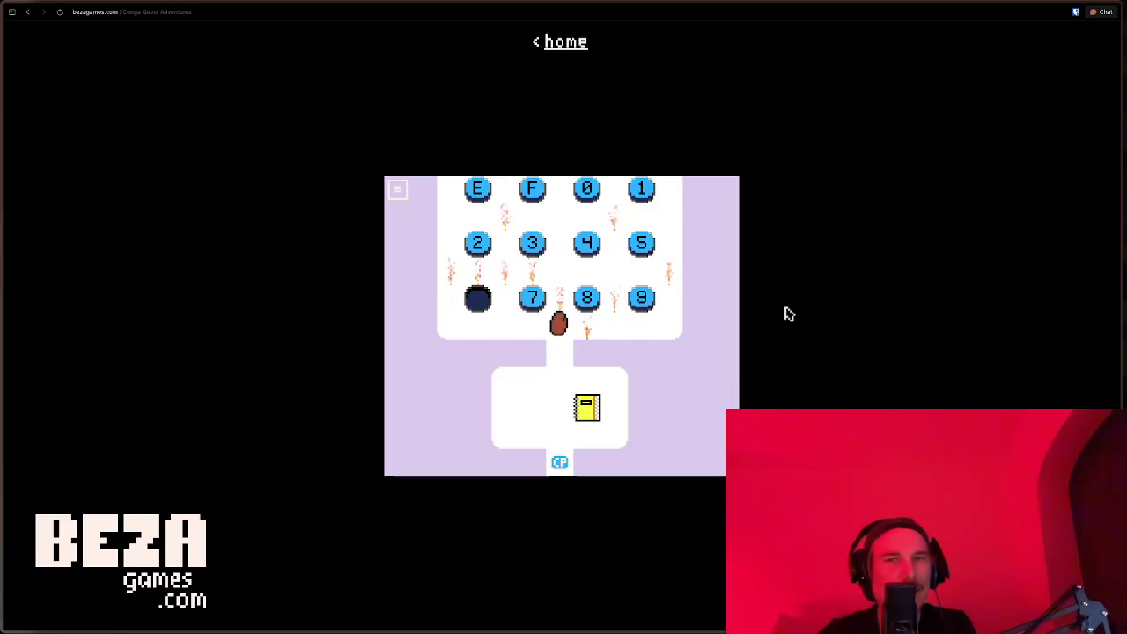
key("Left")
key("Up")
key("Right")
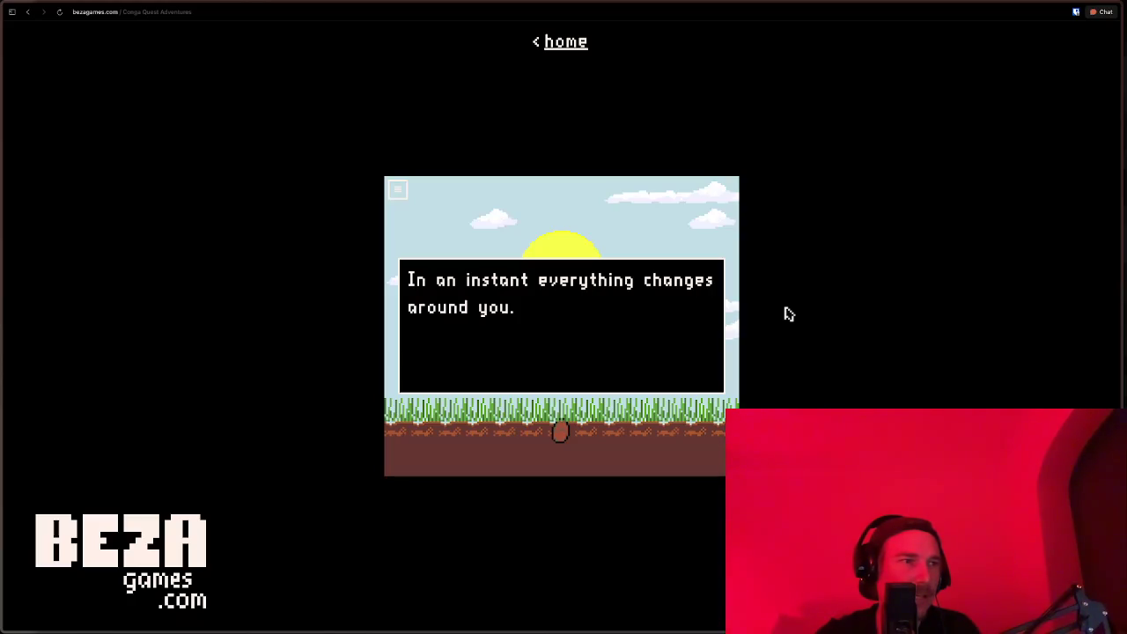
Step: Read the ending dialog through to YOU WIN and close it
key("space")
key("space")
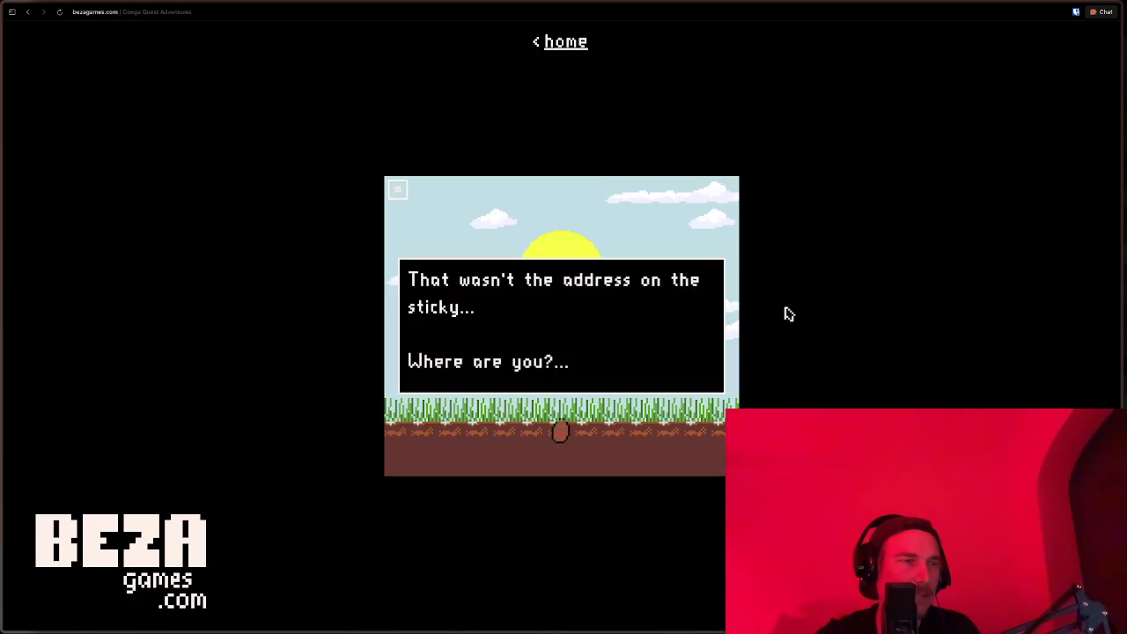
key("space")
key("space")
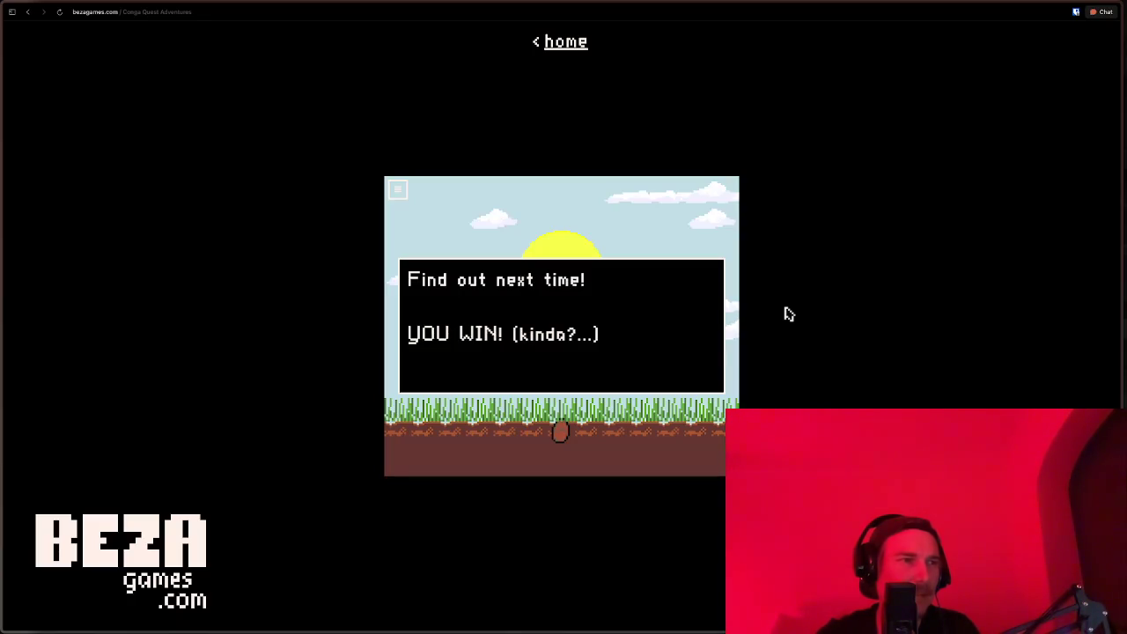
key("space")
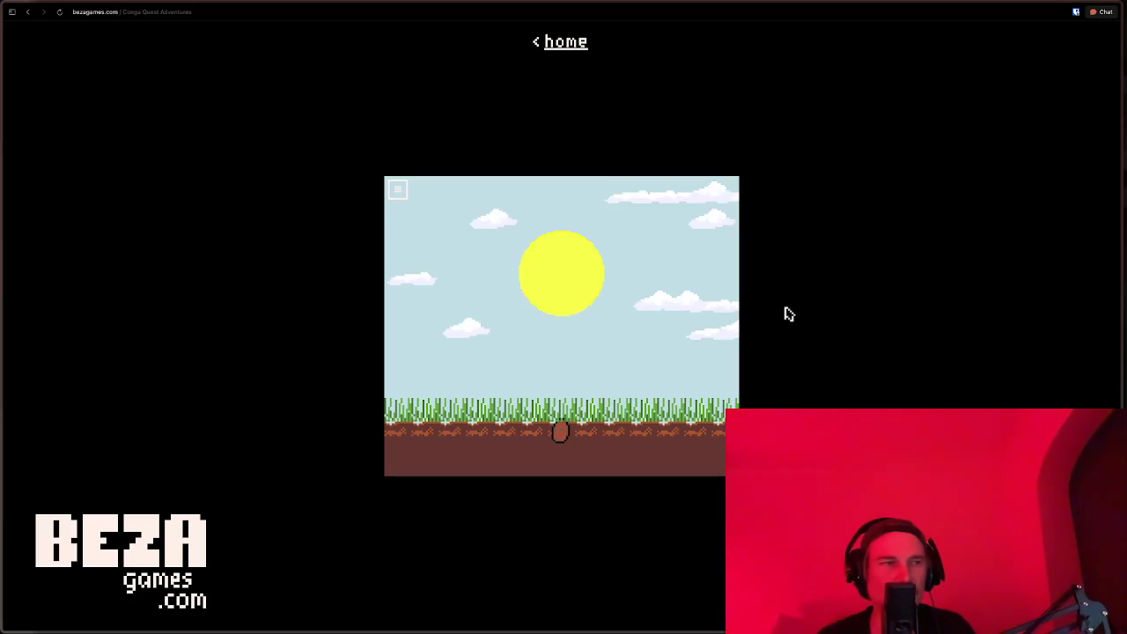
Step: Walk the potato left and right across the sunny meadow
key("Left")
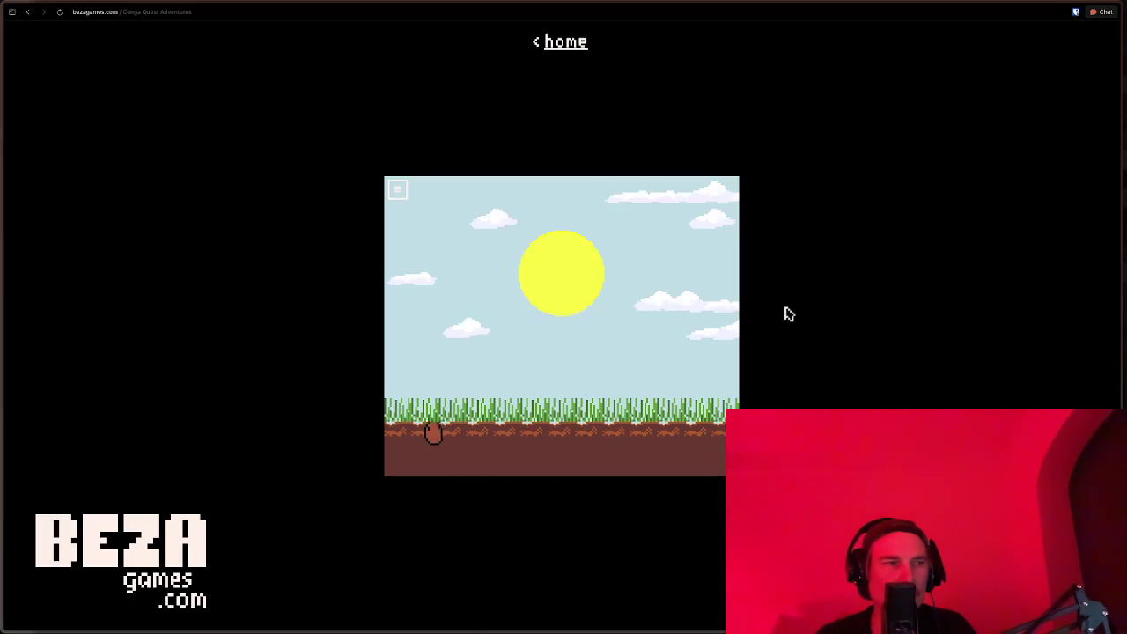
key("Right")
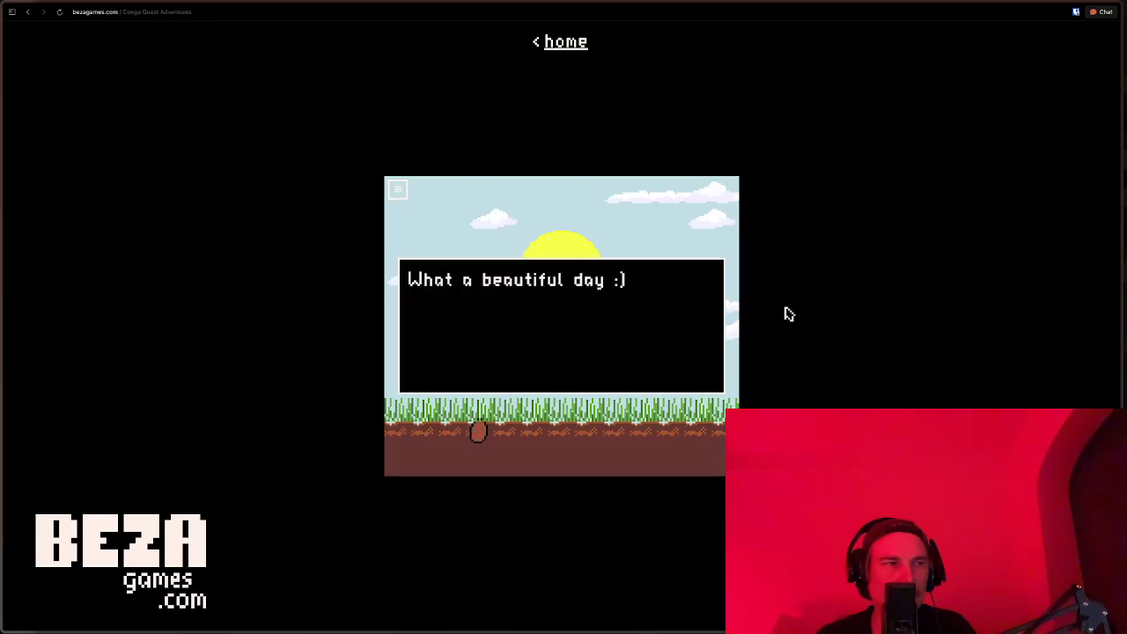
key("Right")
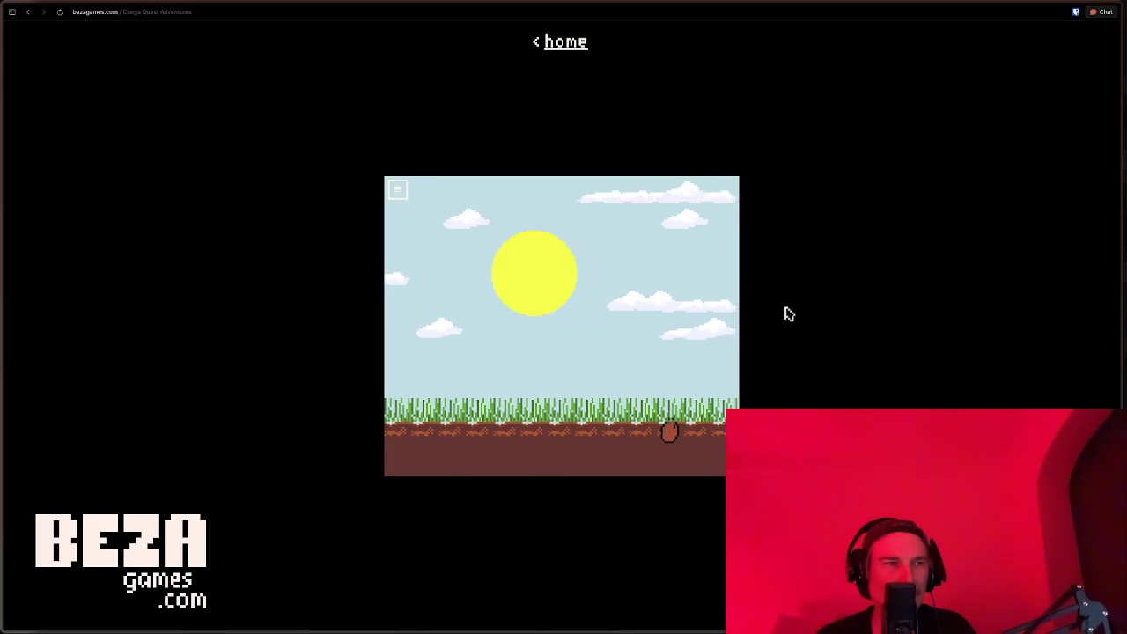
key("Left")
key("Left")
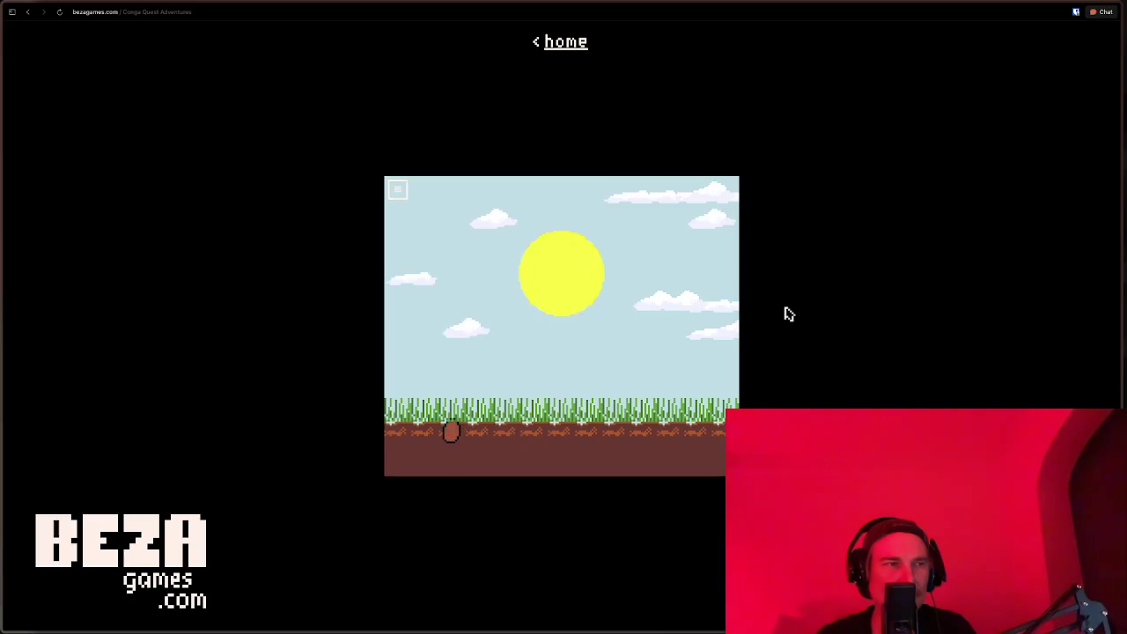
key("Right")
key("Left")
key("Left")
key("Right")
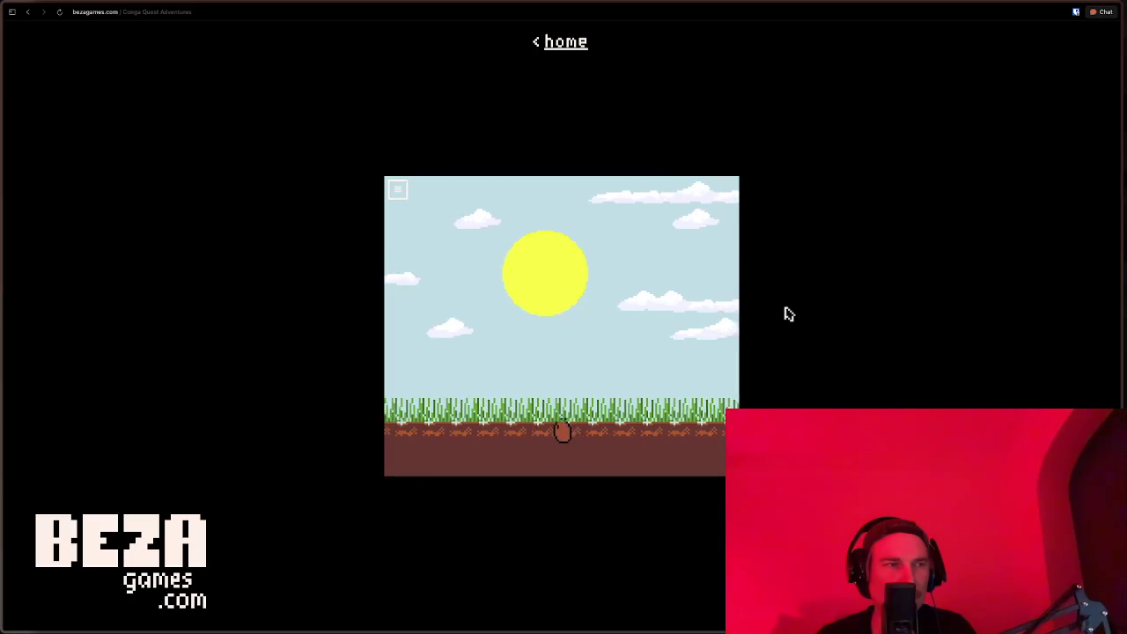
key("Left")
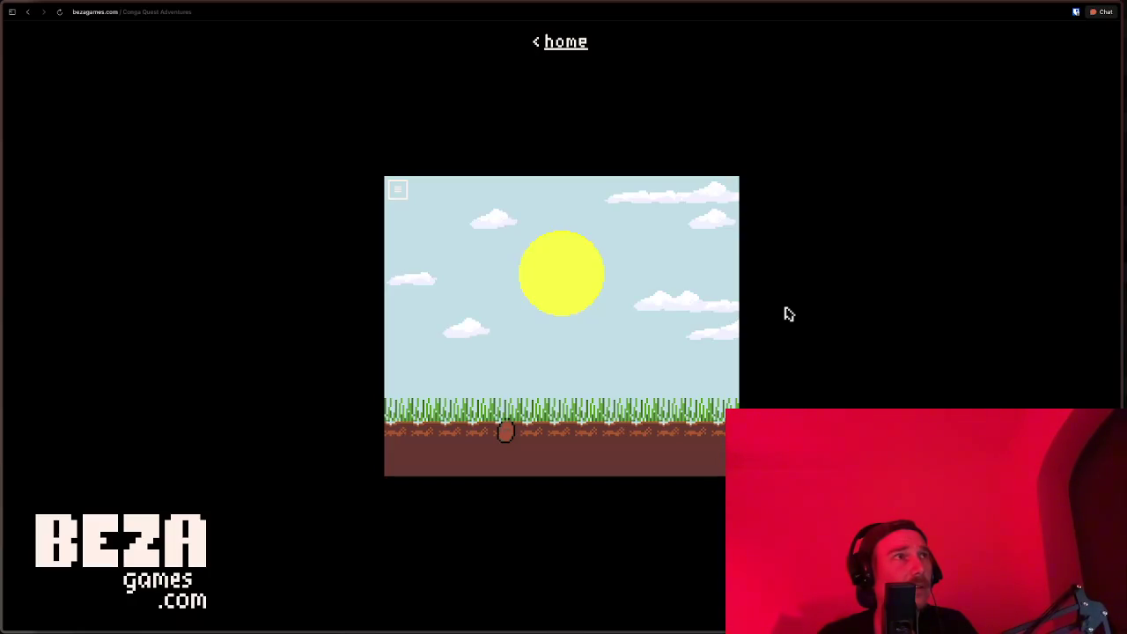
key("Right")
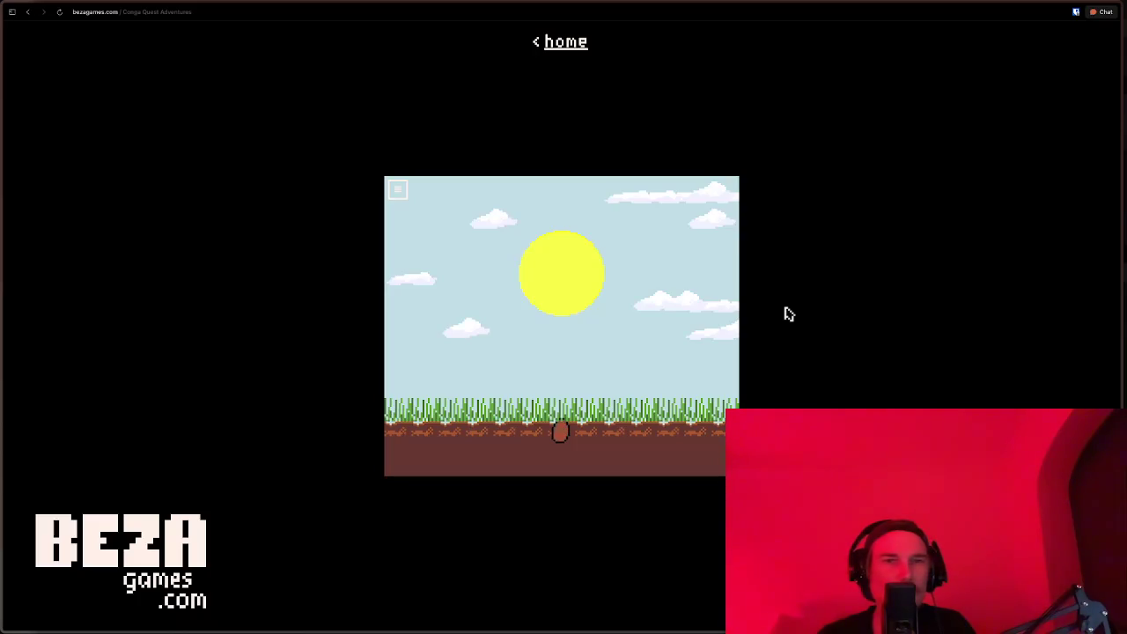